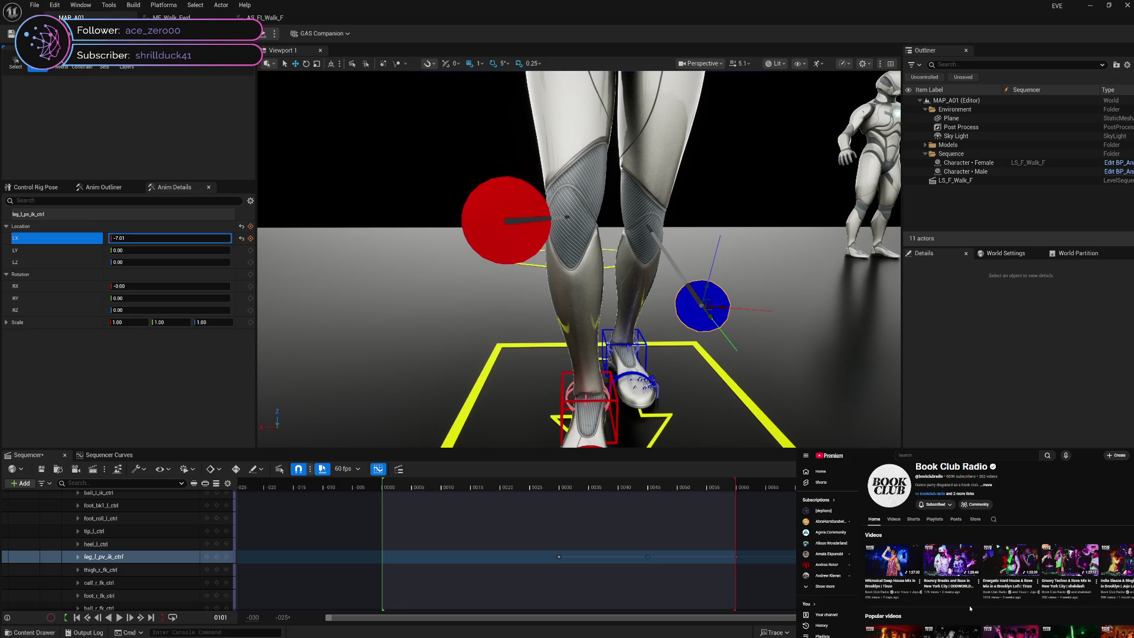
- Scrub the walk back to frame 30 to review the leg_l_pv_ik_ctrl keys
{"action": "left_click", "coordinate": [1009, 585]}
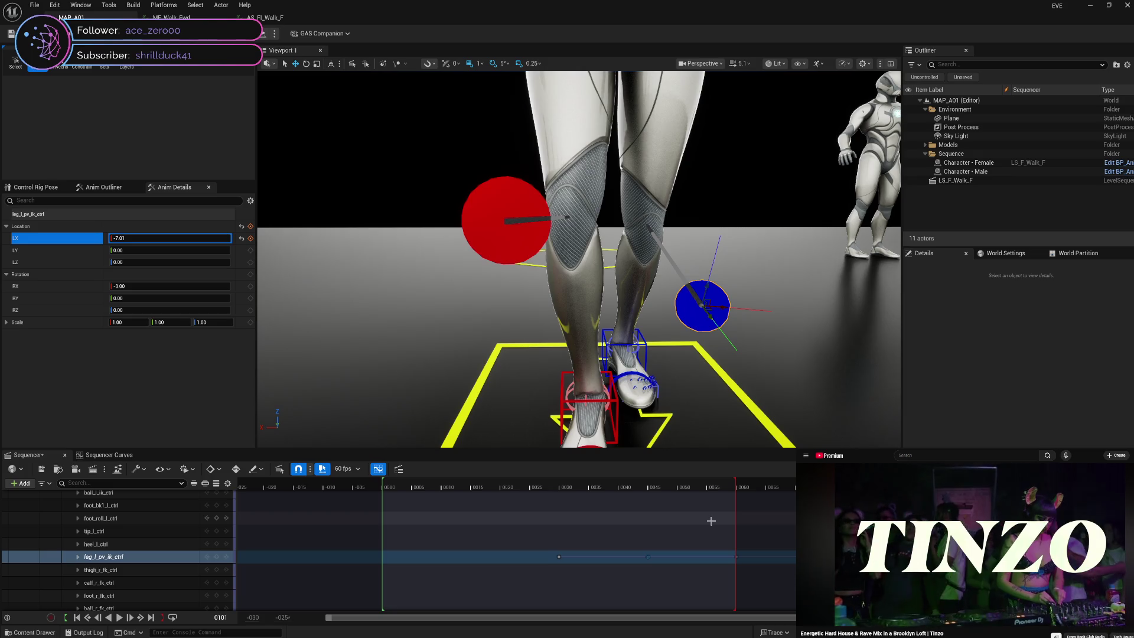
{"action": "mouse_move", "coordinate": [744, 494]}
{"action": "left_mouse_down"}
{"action": "mouse_move", "coordinate": [536, 506]}
{"action": "mouse_move", "coordinate": [744, 518]}
{"action": "mouse_move", "coordinate": [600, 531]}
{"action": "mouse_move", "coordinate": [564, 556]}
{"action": "mouse_move", "coordinate": [657, 557]}
{"action": "mouse_move", "coordinate": [559, 558]}
{"action": "left_mouse_up"}
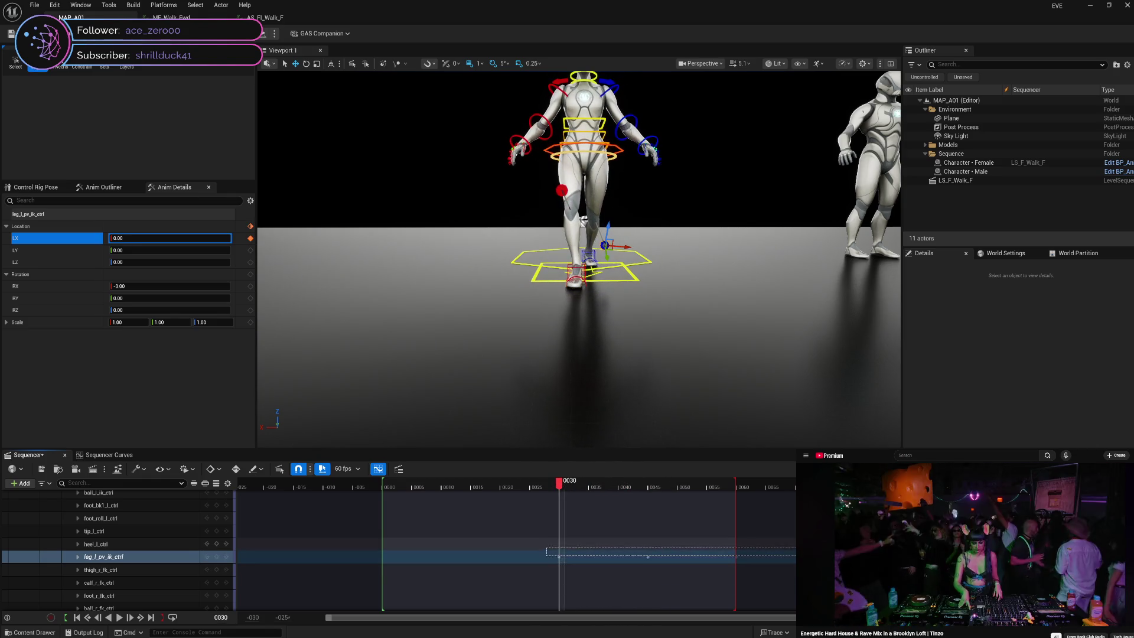
- Remove the stray key and key leg_l_pv_ik_ctrl LX at -8.50 on frame 0
{"action": "key", "text": "ctrl+z"}
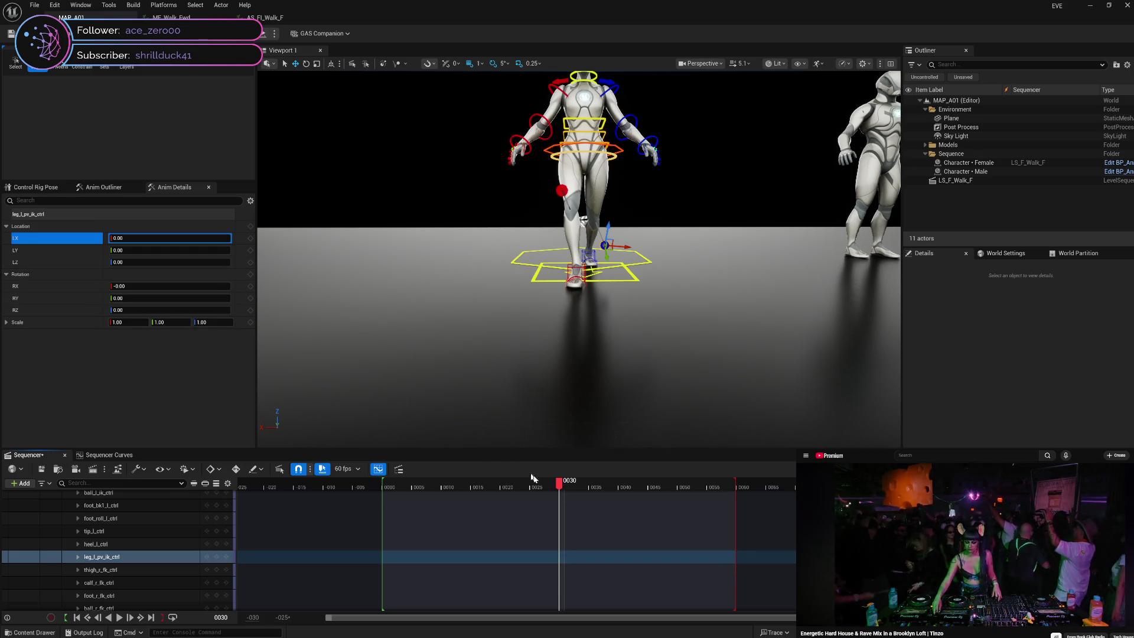
{"action": "mouse_move", "coordinate": [561, 485]}
{"action": "left_mouse_down"}
{"action": "mouse_move", "coordinate": [358, 485]}
{"action": "mouse_move", "coordinate": [755, 478]}
{"action": "mouse_move", "coordinate": [371, 486]}
{"action": "mouse_move", "coordinate": [663, 483]}
{"action": "mouse_move", "coordinate": [430, 486]}
{"action": "mouse_move", "coordinate": [620, 485]}
{"action": "mouse_move", "coordinate": [588, 487]}
{"action": "left_mouse_up"}
{"action": "mouse_move", "coordinate": [521, 506]}
{"action": "left_mouse_down"}
{"action": "mouse_move", "coordinate": [372, 508]}
{"action": "mouse_move", "coordinate": [384, 508]}
{"action": "left_mouse_up"}
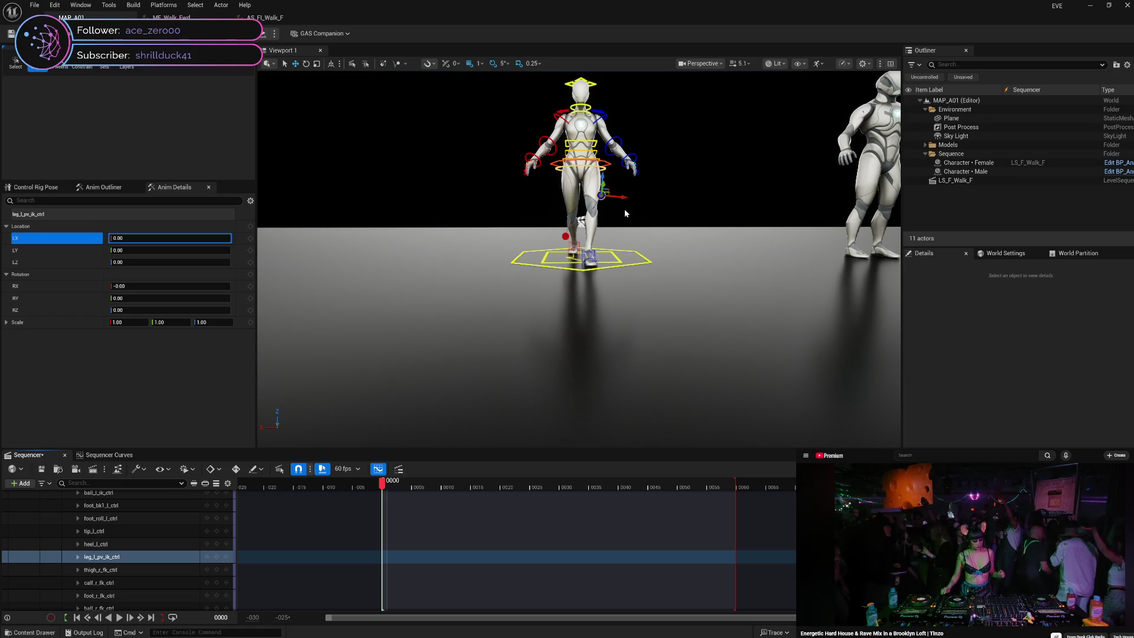
{"action": "left_click_drag", "start_coordinate": [626, 197], "coordinate": [615, 198]}
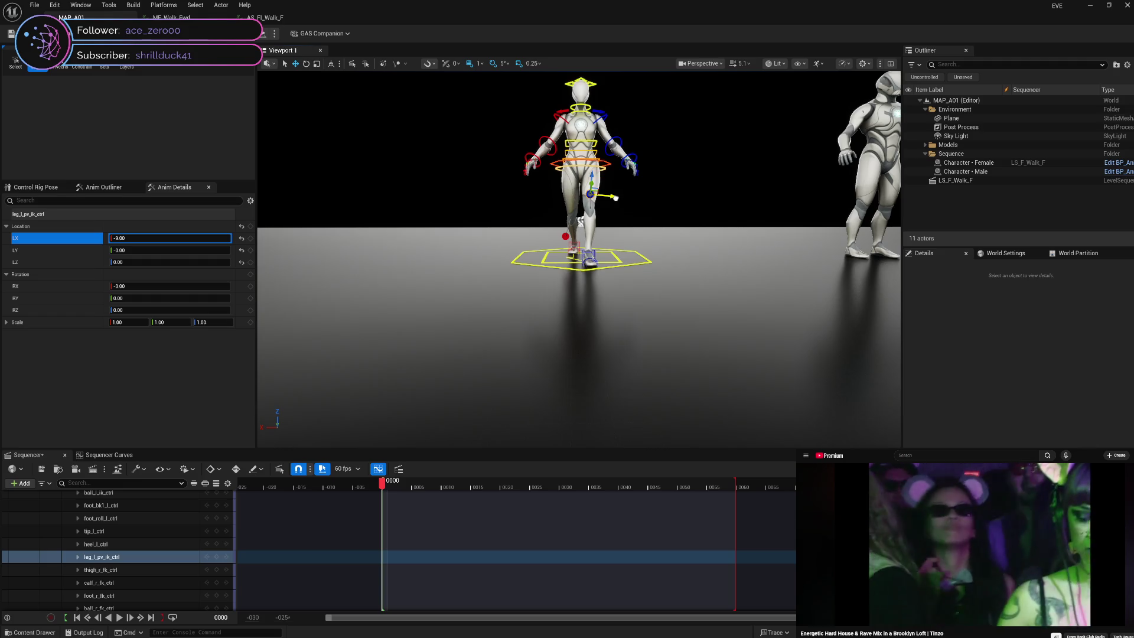
{"action": "left_click", "coordinate": [133, 237]}
{"action": "type", "text": ".5"}
{"action": "key", "text": "Return"}
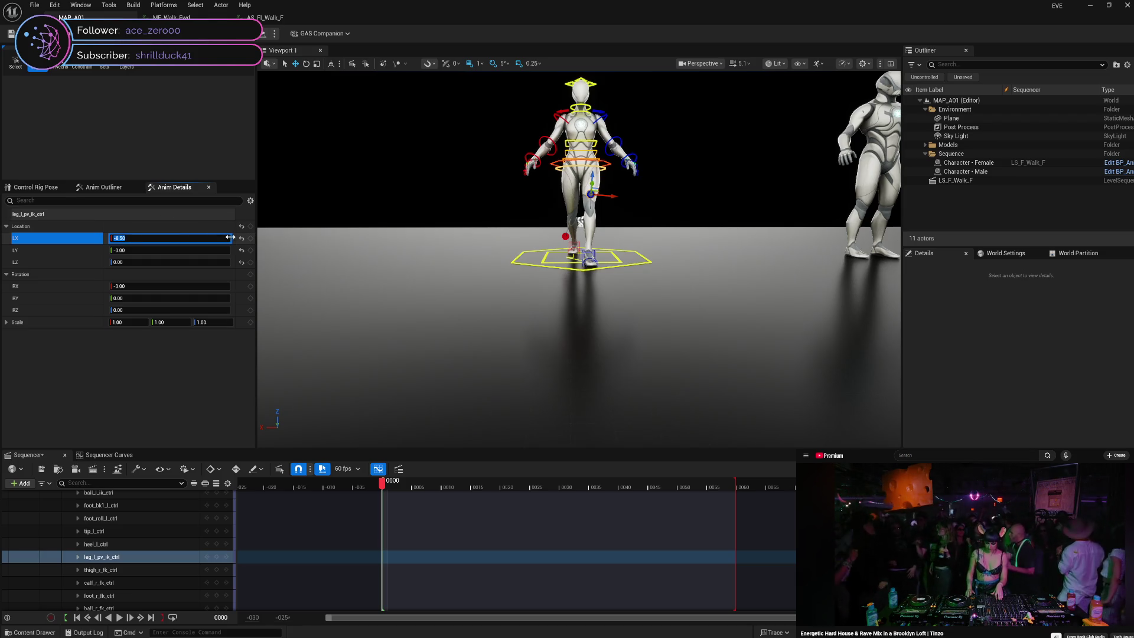
{"action": "left_click", "coordinate": [251, 238]}
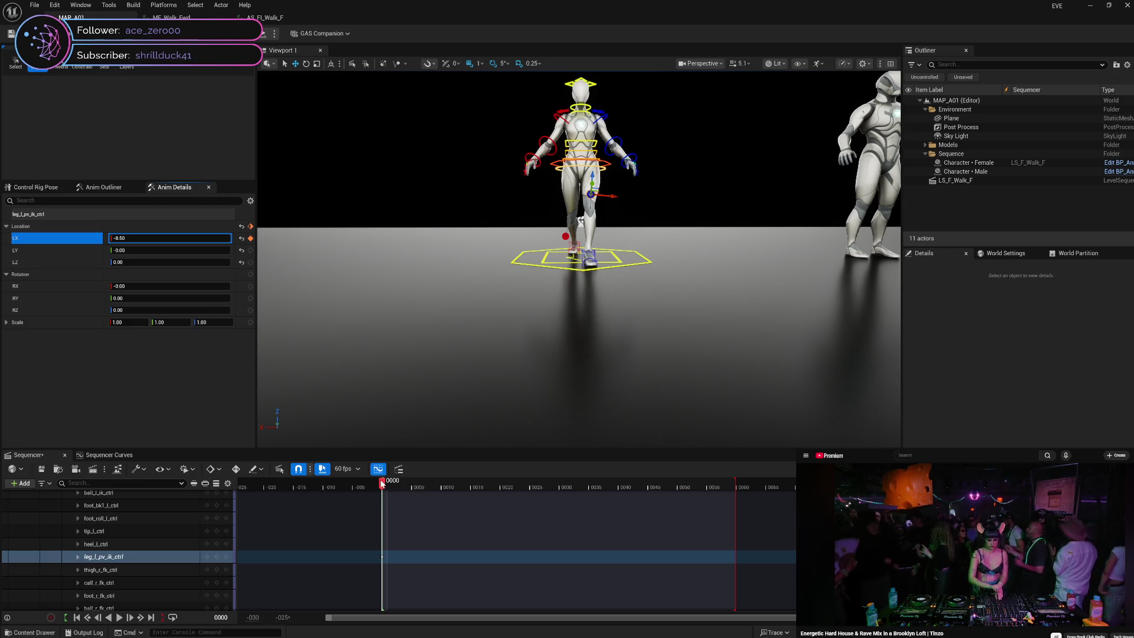
- Reset LX to 0.00 and key it at frame 30, then preview past frame 50
{"action": "mouse_move", "coordinate": [383, 484]}
{"action": "left_mouse_down"}
{"action": "mouse_move", "coordinate": [580, 486]}
{"action": "mouse_move", "coordinate": [564, 490]}
{"action": "left_mouse_up"}
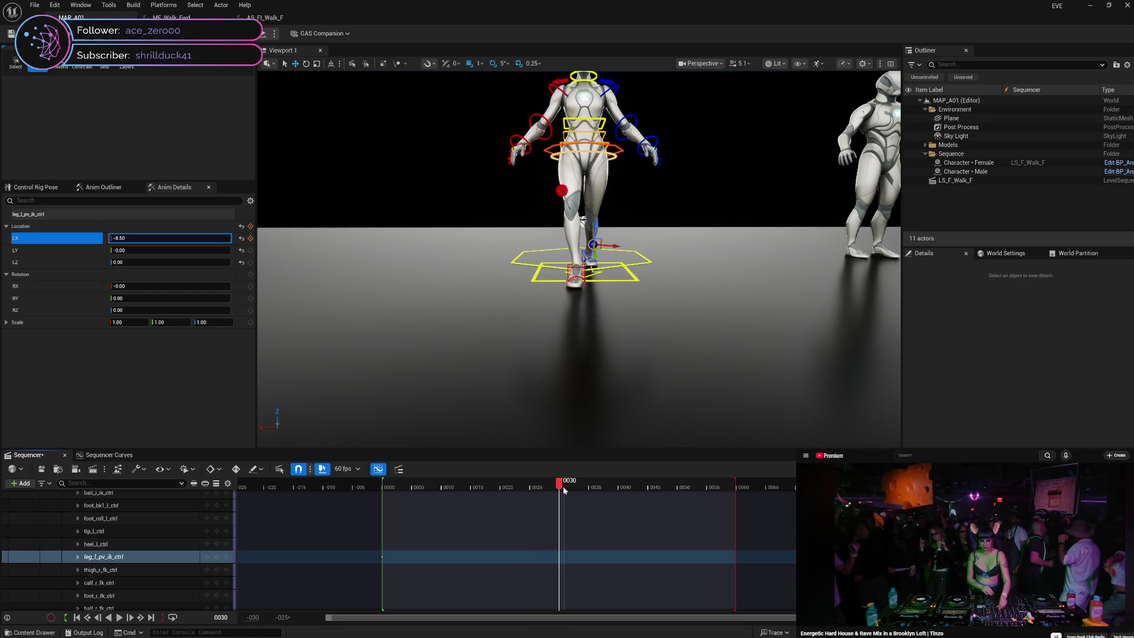
{"action": "left_click", "coordinate": [241, 238]}
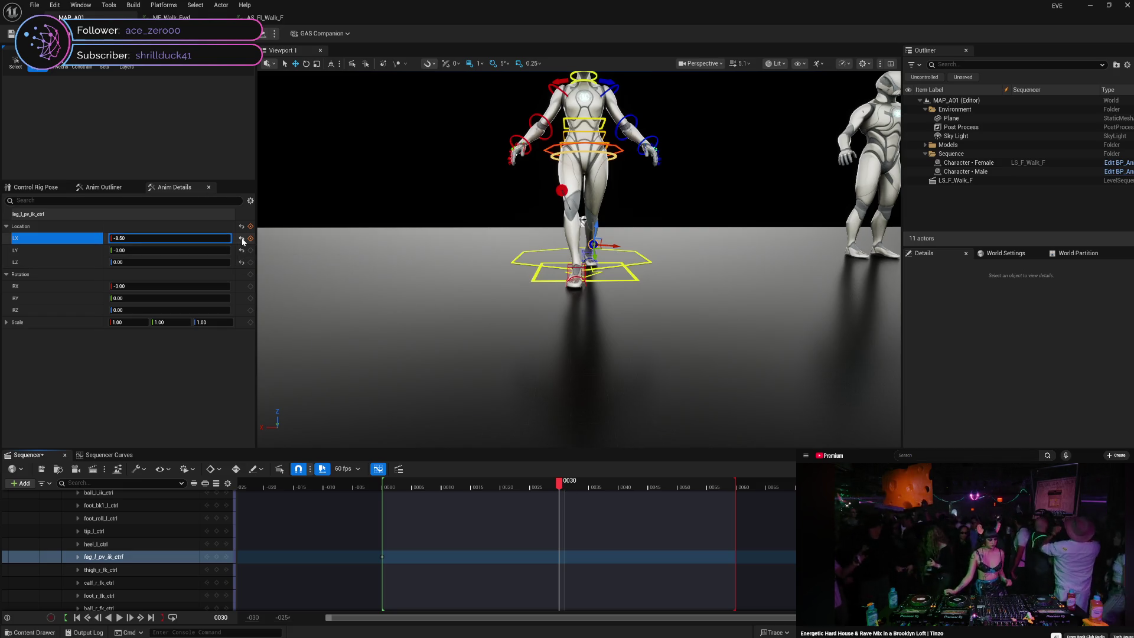
{"action": "left_click", "coordinate": [250, 238]}
{"action": "mouse_move", "coordinate": [560, 485]}
{"action": "left_mouse_down"}
{"action": "mouse_move", "coordinate": [738, 492]}
{"action": "mouse_move", "coordinate": [376, 488]}
{"action": "mouse_move", "coordinate": [397, 508]}
{"action": "mouse_move", "coordinate": [564, 498]}
{"action": "mouse_move", "coordinate": [385, 511]}
{"action": "mouse_move", "coordinate": [566, 499]}
{"action": "mouse_move", "coordinate": [473, 503]}
{"action": "left_mouse_up"}
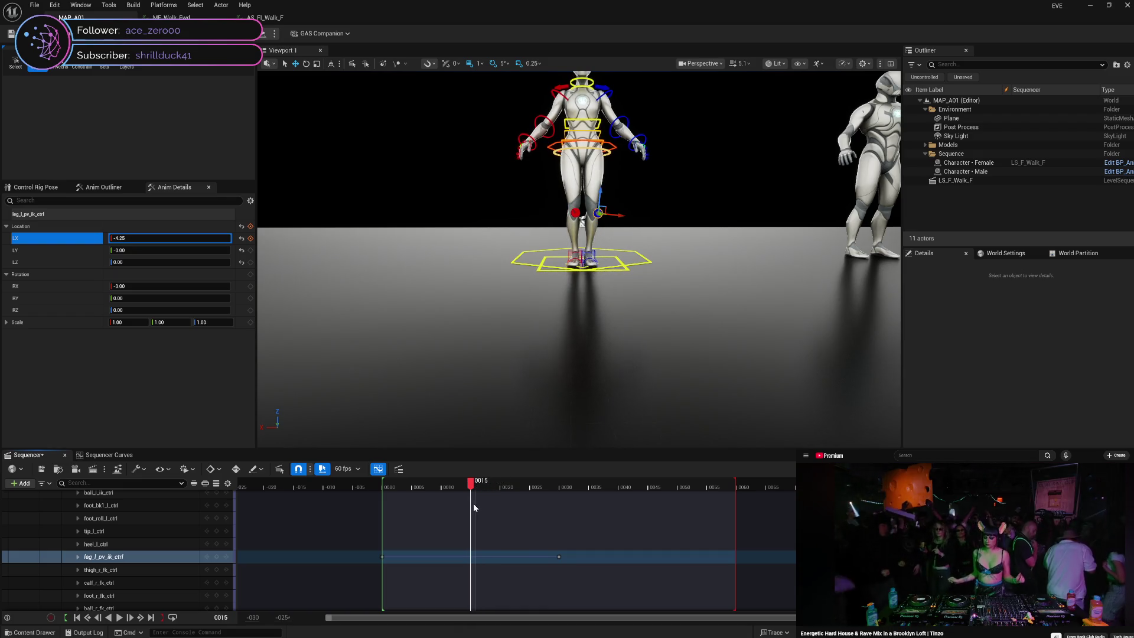
- At frame 60, enter LX -8.50 for leg_l_pv_ik_ctrl and check the interpolation leading into it
{"action": "mouse_move", "coordinate": [473, 503]}
{"action": "left_mouse_down"}
{"action": "mouse_move", "coordinate": [739, 487]}
{"action": "mouse_move", "coordinate": [382, 530]}
{"action": "mouse_move", "coordinate": [574, 511]}
{"action": "mouse_move", "coordinate": [466, 529]}
{"action": "mouse_move", "coordinate": [738, 524]}
{"action": "left_mouse_up"}
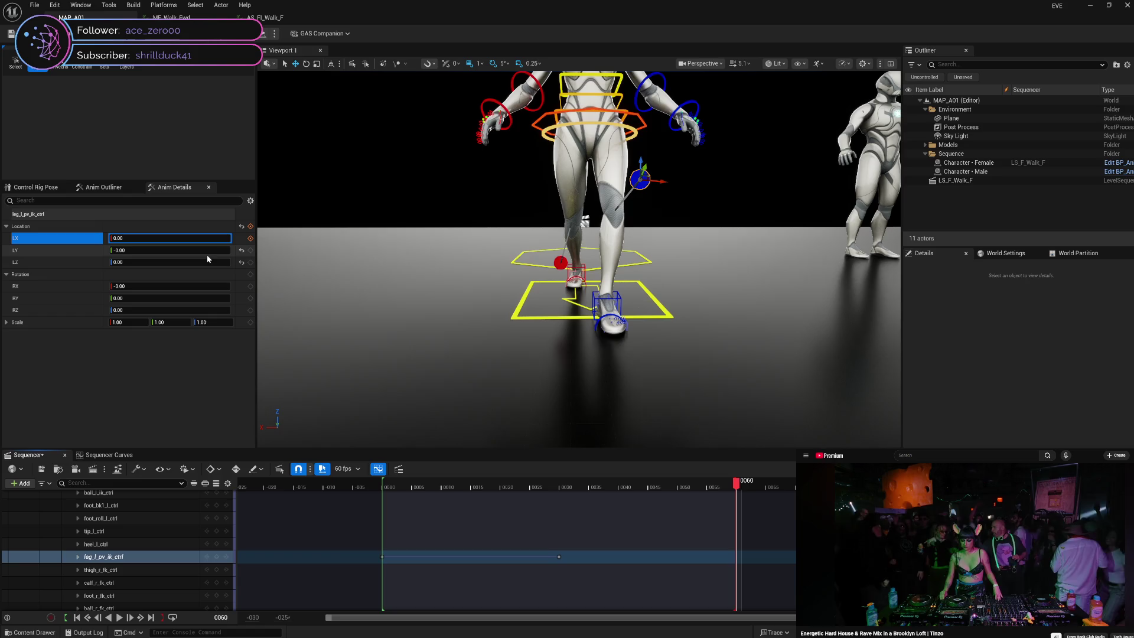
{"action": "left_click", "coordinate": [189, 240]}
{"action": "type", "text": "-8.5"}
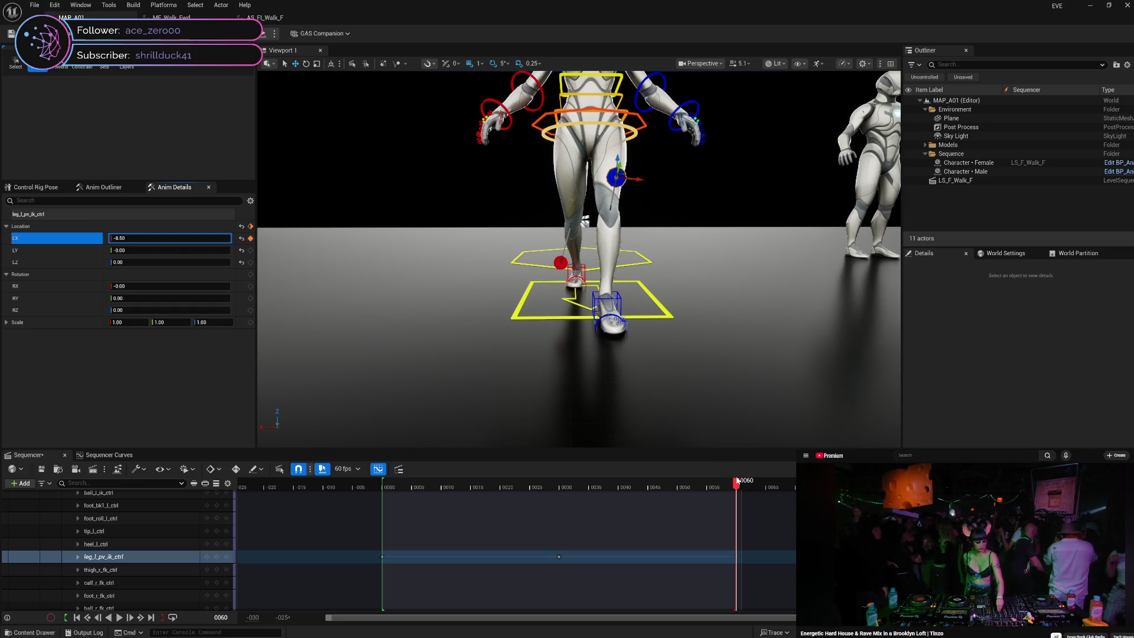
{"action": "mouse_move", "coordinate": [736, 481]}
{"action": "left_mouse_down"}
{"action": "mouse_move", "coordinate": [558, 484]}
{"action": "mouse_move", "coordinate": [738, 485]}
{"action": "mouse_move", "coordinate": [388, 523]}
{"action": "mouse_move", "coordinate": [656, 506]}
{"action": "mouse_move", "coordinate": [1087, 514]}
{"action": "left_mouse_up"}
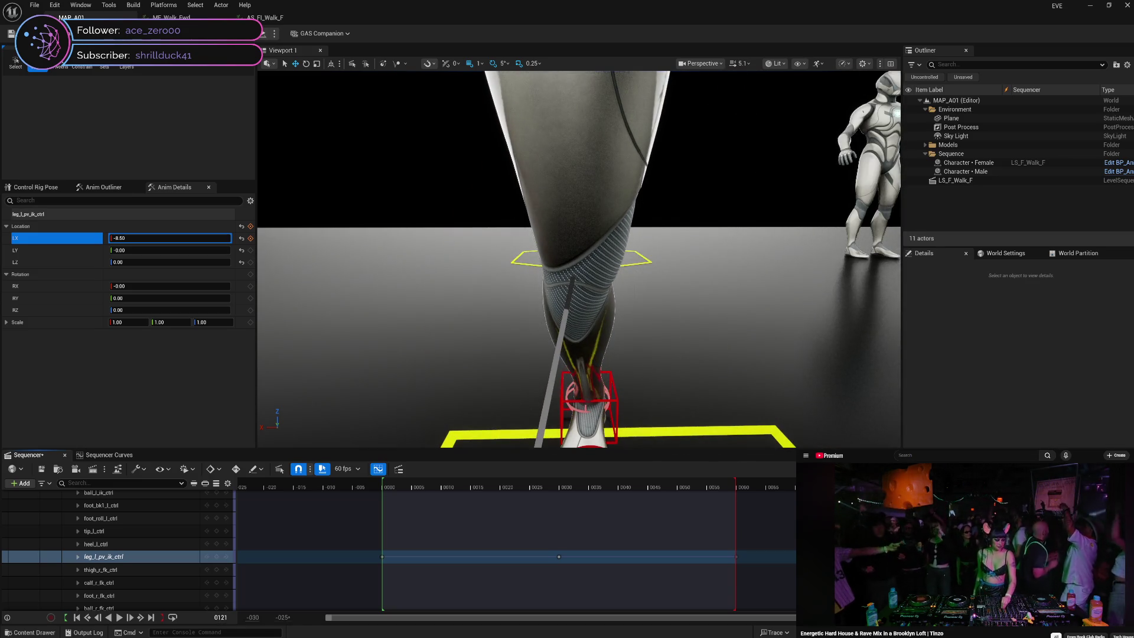
- Key LX -8.50 at frame 120 and 0.00 at frame 90, then return to the start
{"action": "left_click", "coordinate": [250, 238]}
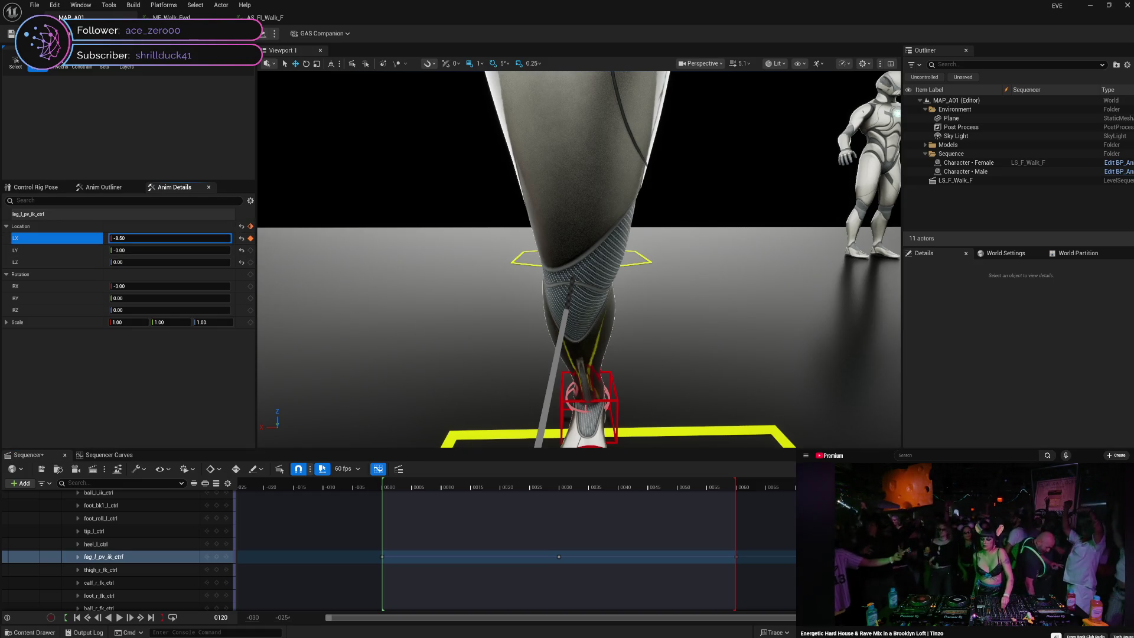
{"action": "left_click", "coordinate": [912, 487]}
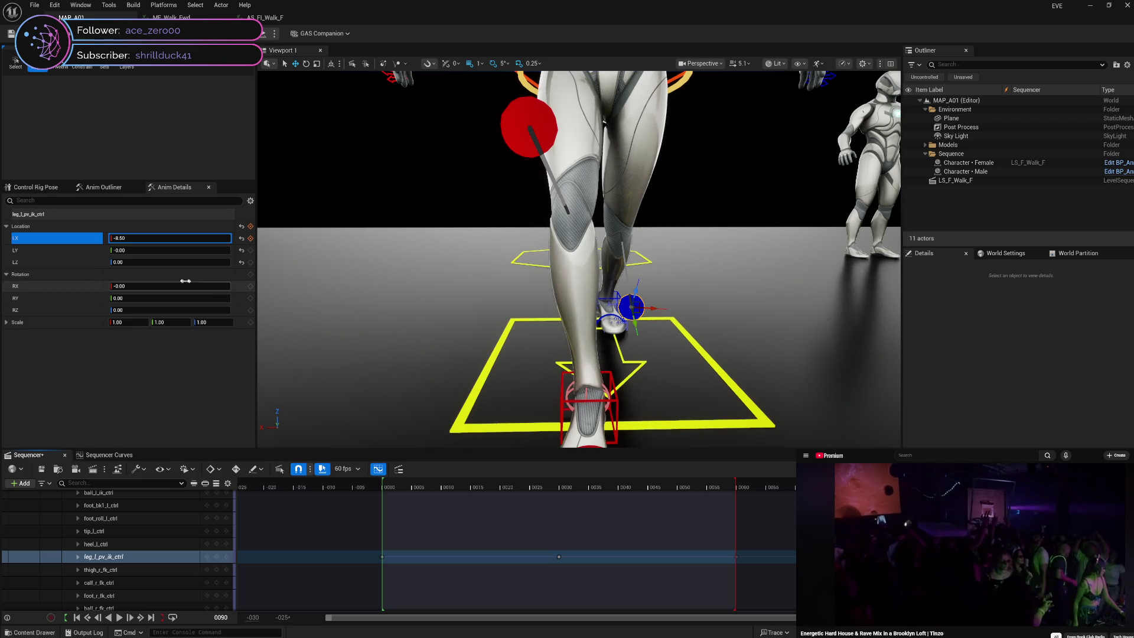
{"action": "left_click", "coordinate": [241, 239]}
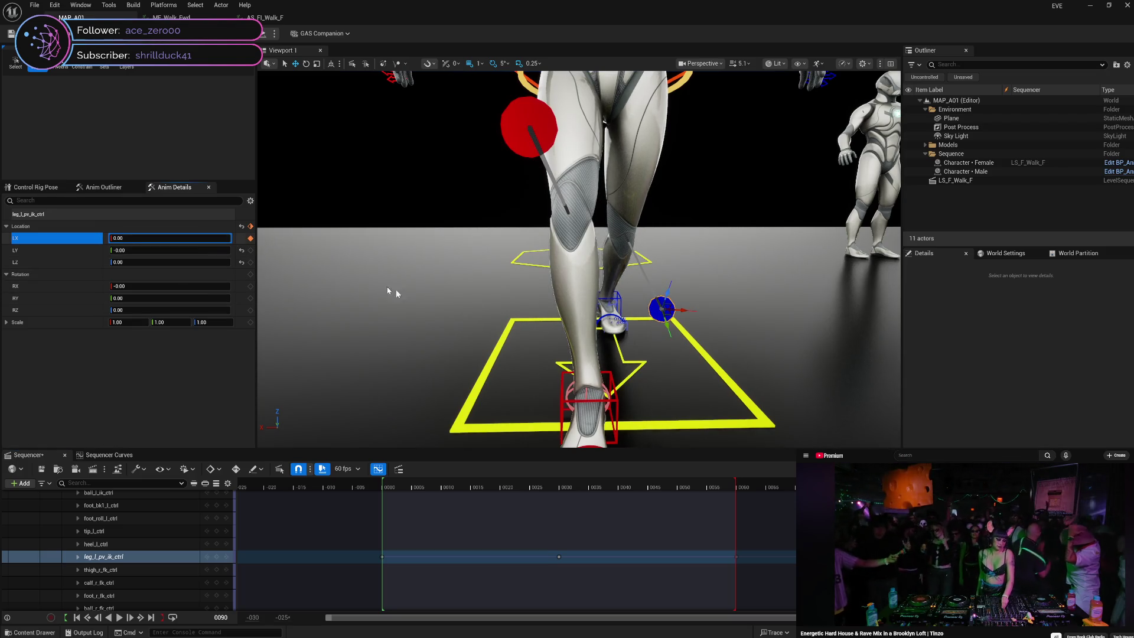
{"action": "scroll", "coordinate": [579, 259], "scroll_direction": "down", "scroll_amount": 5}
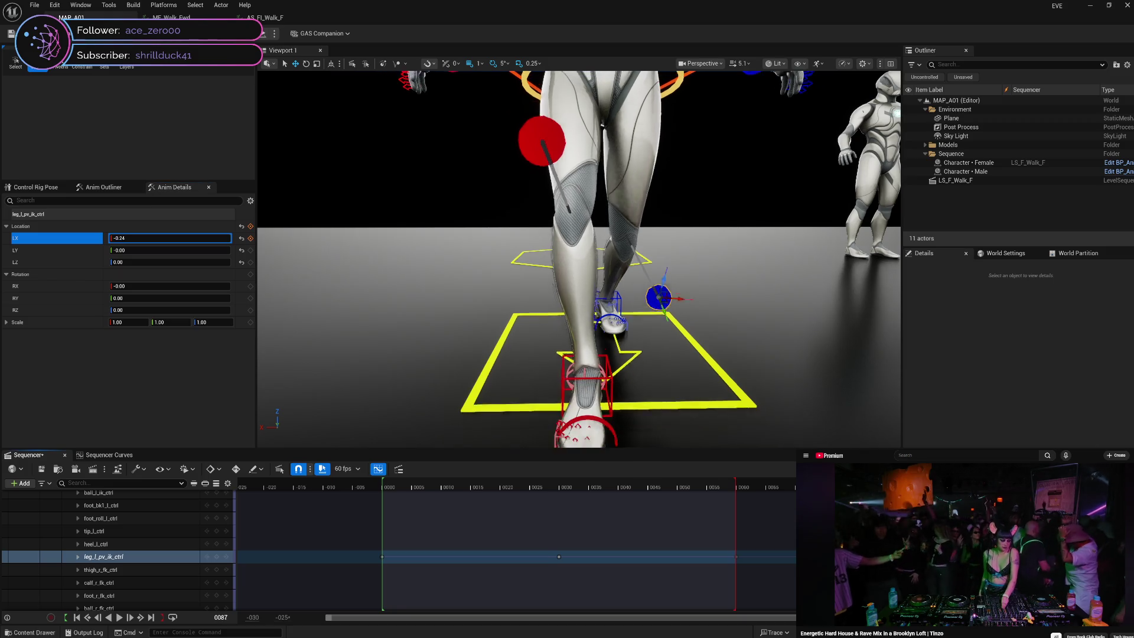
{"action": "mouse_move", "coordinate": [735, 485]}
{"action": "left_mouse_down"}
{"action": "mouse_move", "coordinate": [367, 517]}
{"action": "mouse_move", "coordinate": [878, 519]}
{"action": "mouse_move", "coordinate": [386, 565]}
{"action": "mouse_move", "coordinate": [531, 543]}
{"action": "mouse_move", "coordinate": [793, 554]}
{"action": "mouse_move", "coordinate": [384, 562]}
{"action": "mouse_move", "coordinate": [504, 555]}
{"action": "mouse_move", "coordinate": [388, 576]}
{"action": "mouse_move", "coordinate": [806, 558]}
{"action": "mouse_move", "coordinate": [777, 567]}
{"action": "mouse_move", "coordinate": [383, 565]}
{"action": "left_mouse_up"}
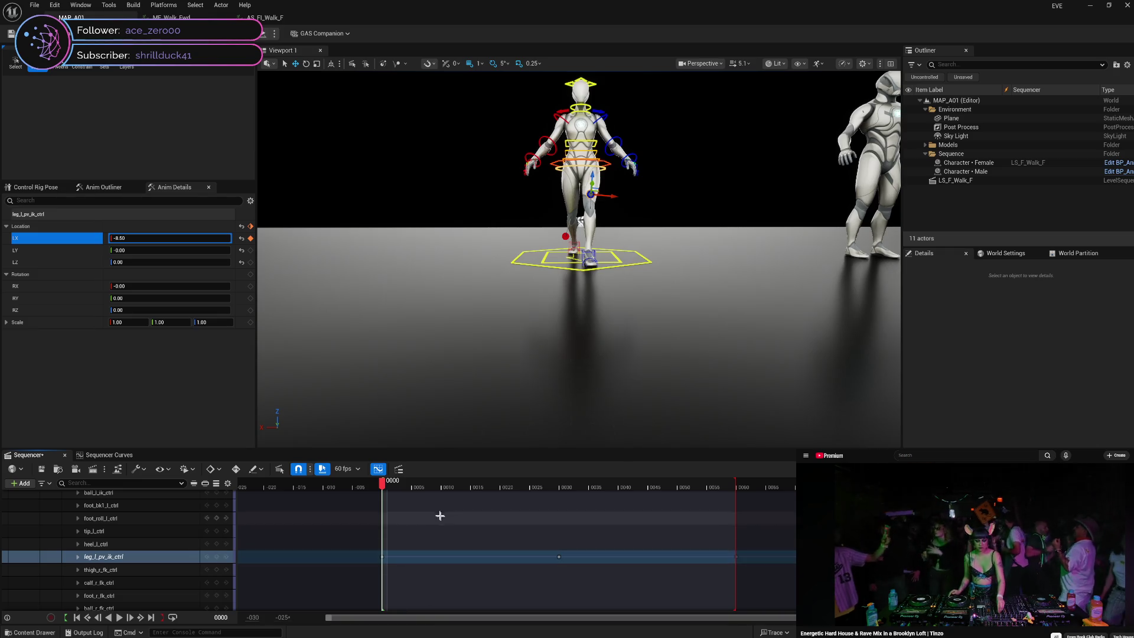
- Select leg_r_pv_ik_ctrl and clear all its existing keys
{"action": "left_click_drag", "start_coordinate": [381, 486], "coordinate": [646, 492]}
{"action": "left_click", "coordinate": [561, 215]}
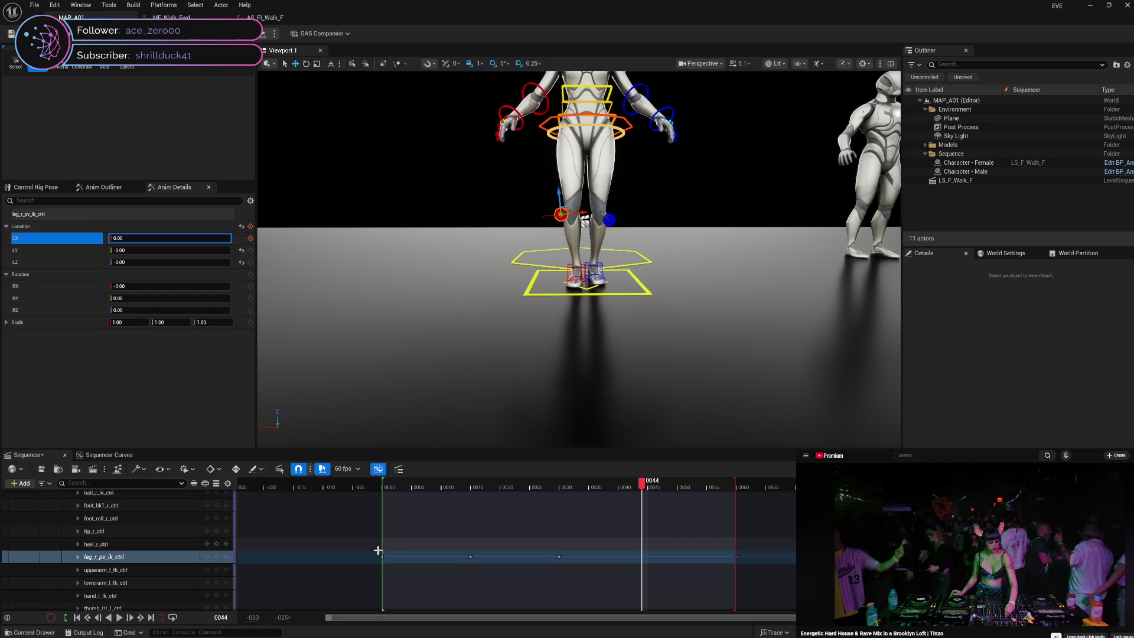
{"action": "left_click_drag", "start_coordinate": [374, 560], "coordinate": [374, 561]}
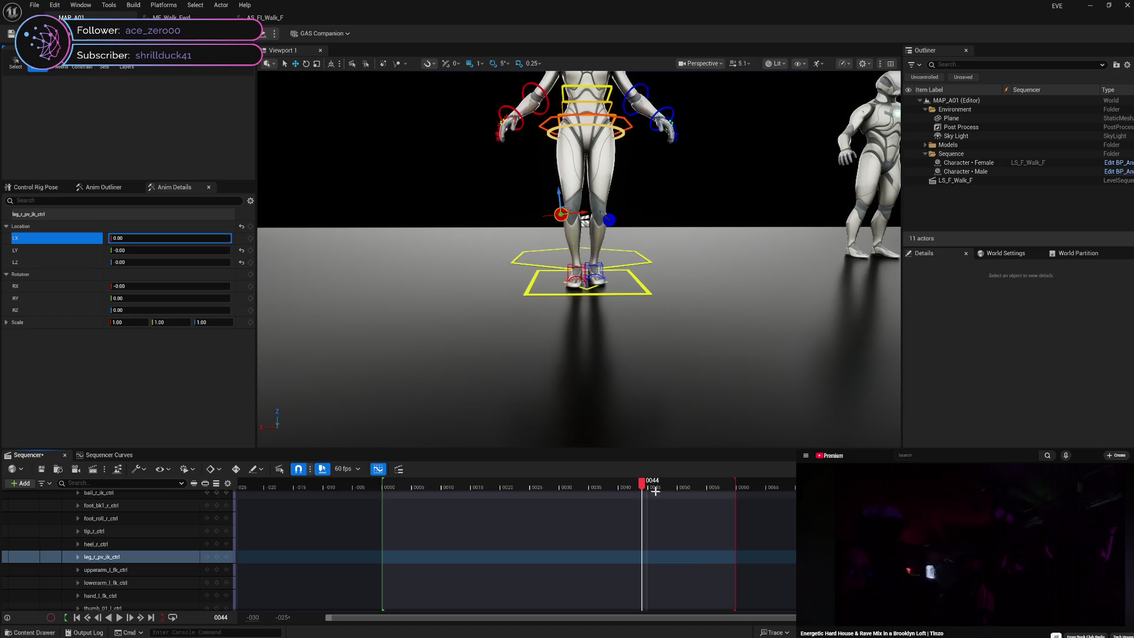
{"action": "left_click_drag", "start_coordinate": [642, 484], "coordinate": [387, 487]}
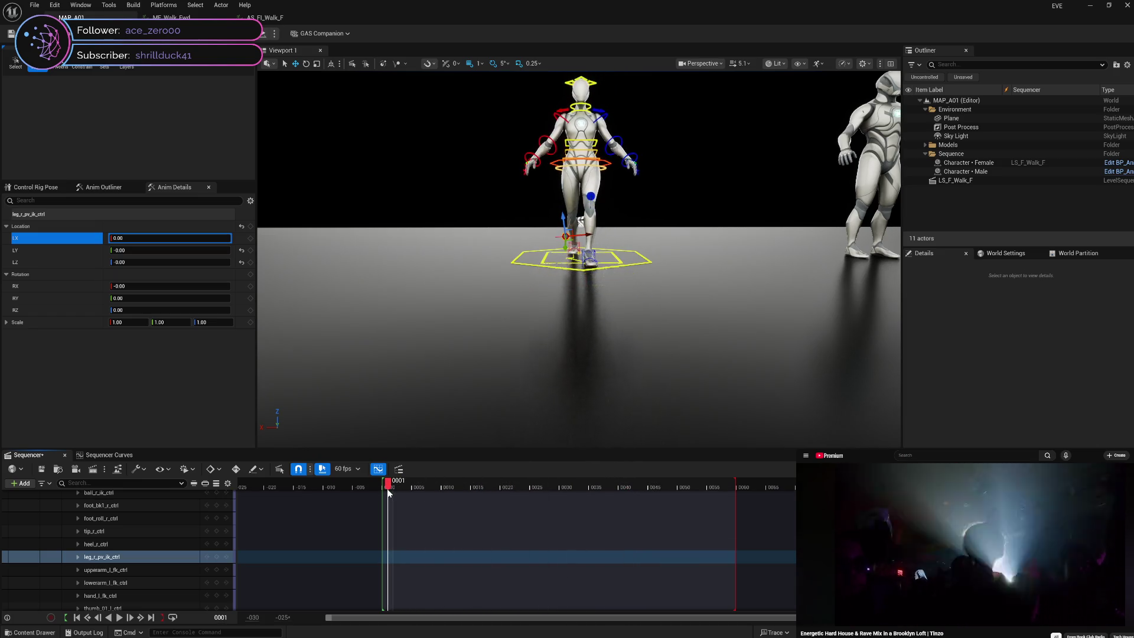
{"action": "left_click", "coordinate": [153, 249]}
{"action": "type", "text": "5"}
- Try LY 5.00 and LZ 52.00, then reset the location offsets to zero
{"action": "key", "text": "Return"}
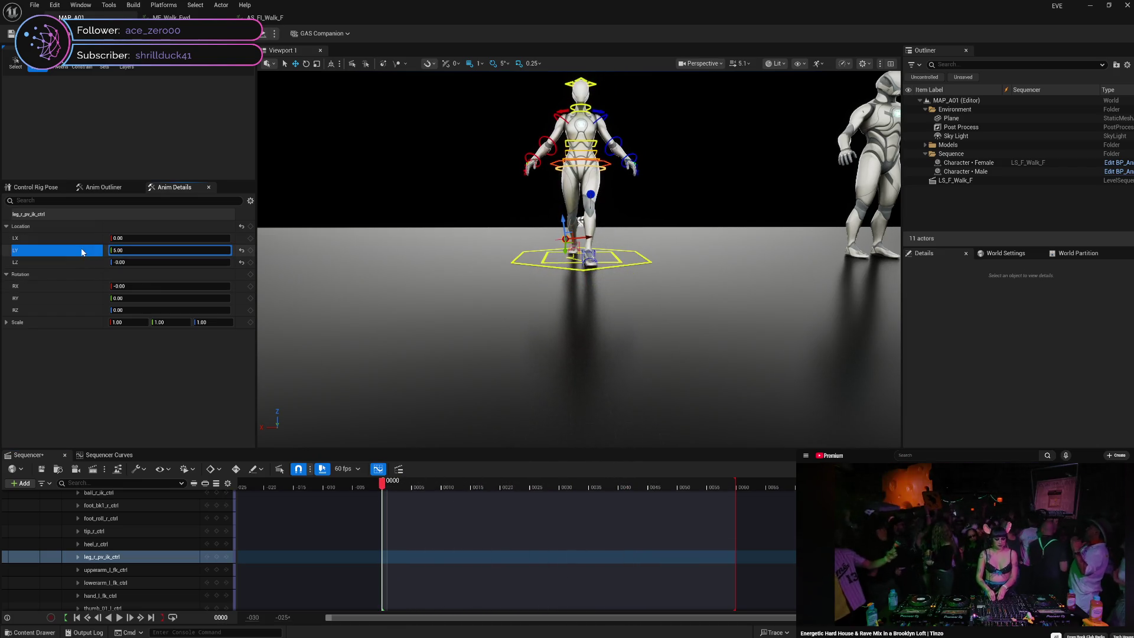
{"action": "type", "text": "52"}
{"action": "key", "text": "Return"}
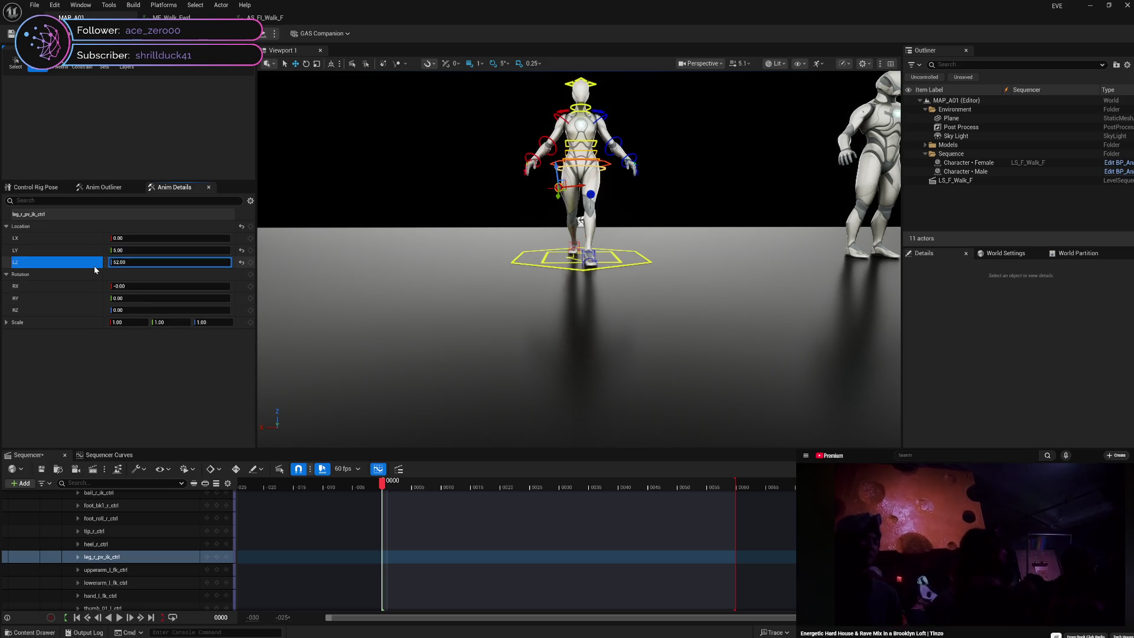
{"action": "left_click_drag", "start_coordinate": [382, 490], "coordinate": [394, 487]}
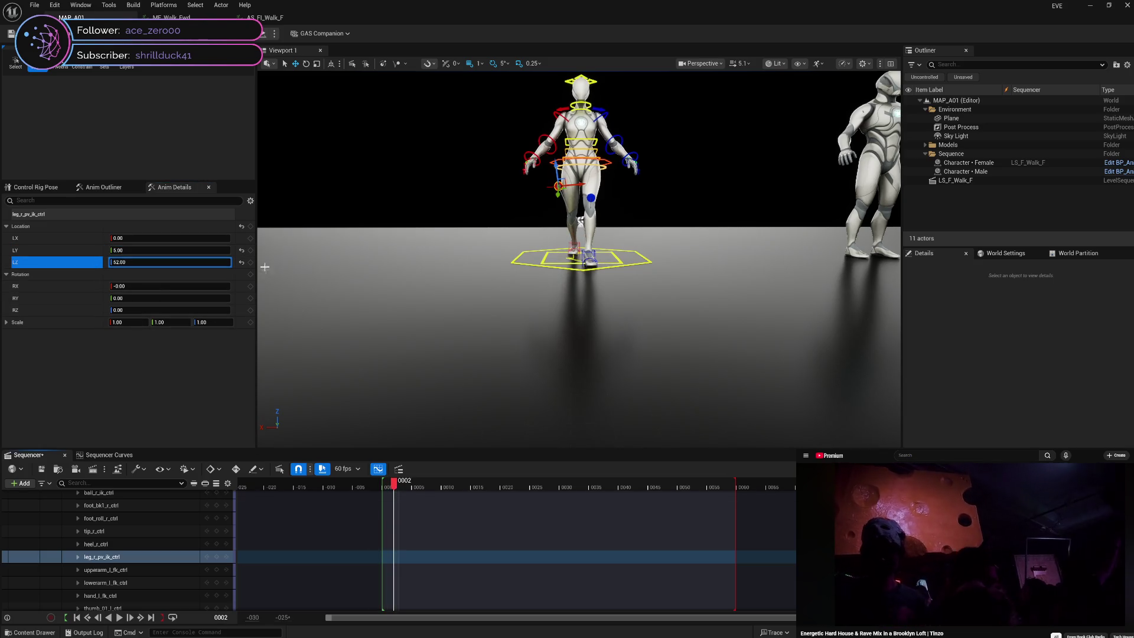
{"action": "left_click", "coordinate": [241, 228]}
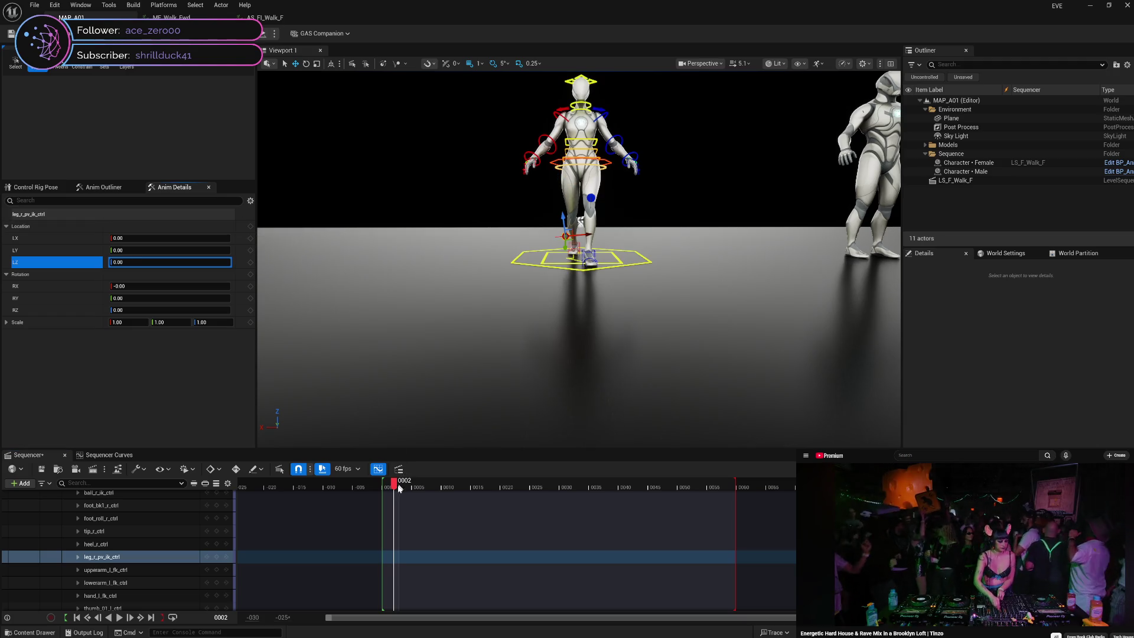
{"action": "mouse_move", "coordinate": [395, 486]}
{"action": "left_mouse_down"}
{"action": "mouse_move", "coordinate": [404, 487]}
{"action": "mouse_move", "coordinate": [382, 488]}
{"action": "left_mouse_up"}
- Set LX to -8.50 at frame 0 and preview the walk at frame 30
{"action": "left_click", "coordinate": [171, 238]}
{"action": "type", "text": "-8.5"}
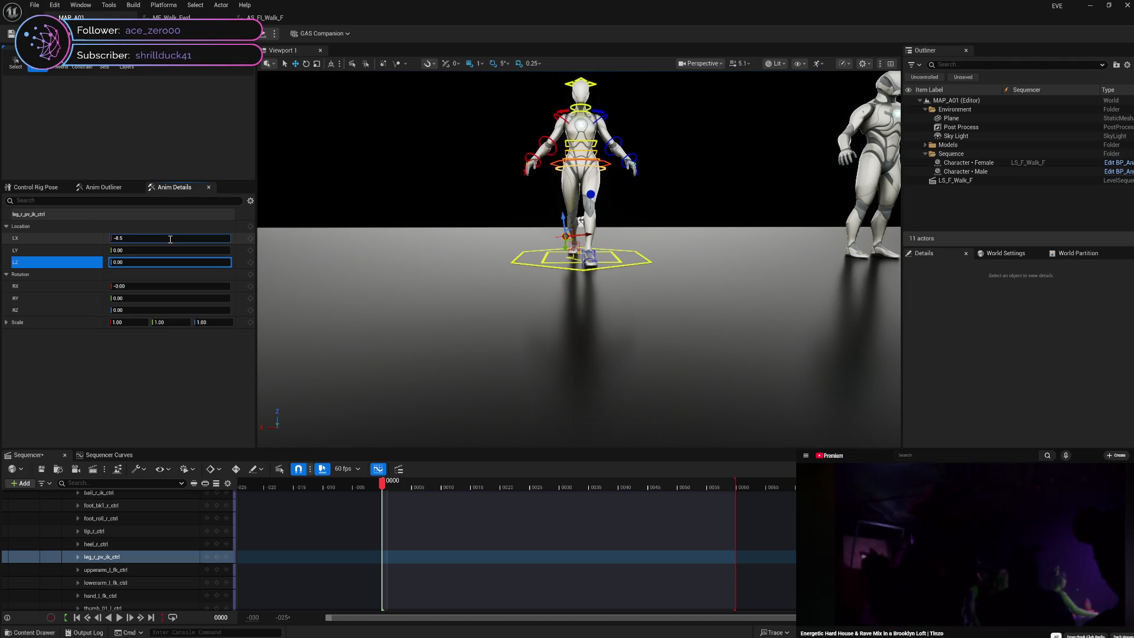
{"action": "key", "text": "Return"}
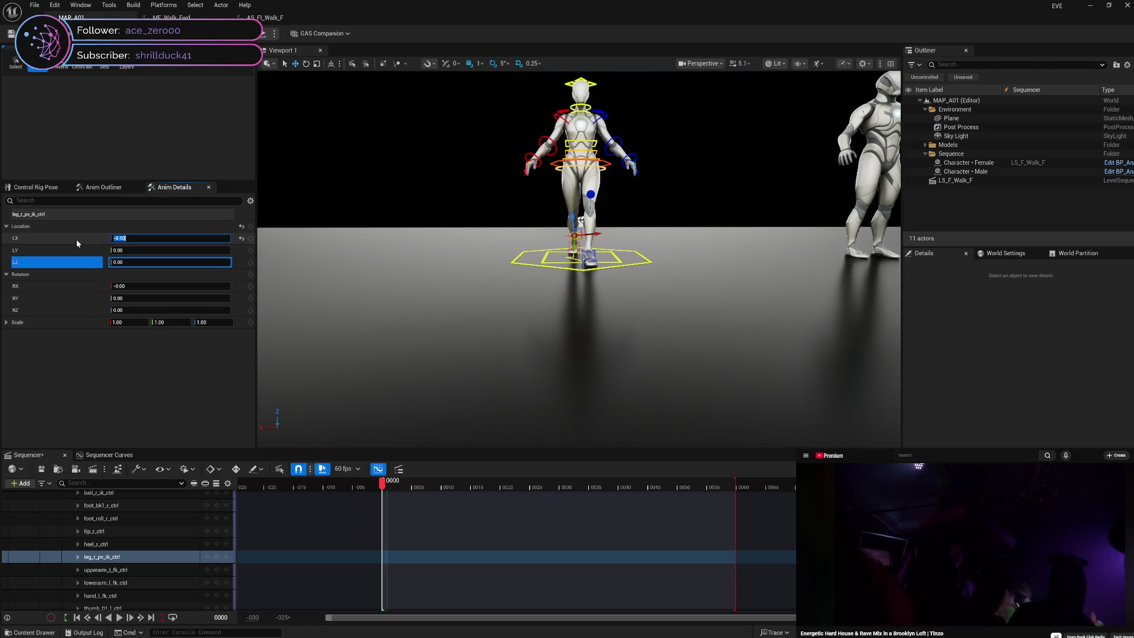
{"action": "left_click", "coordinate": [76, 242]}
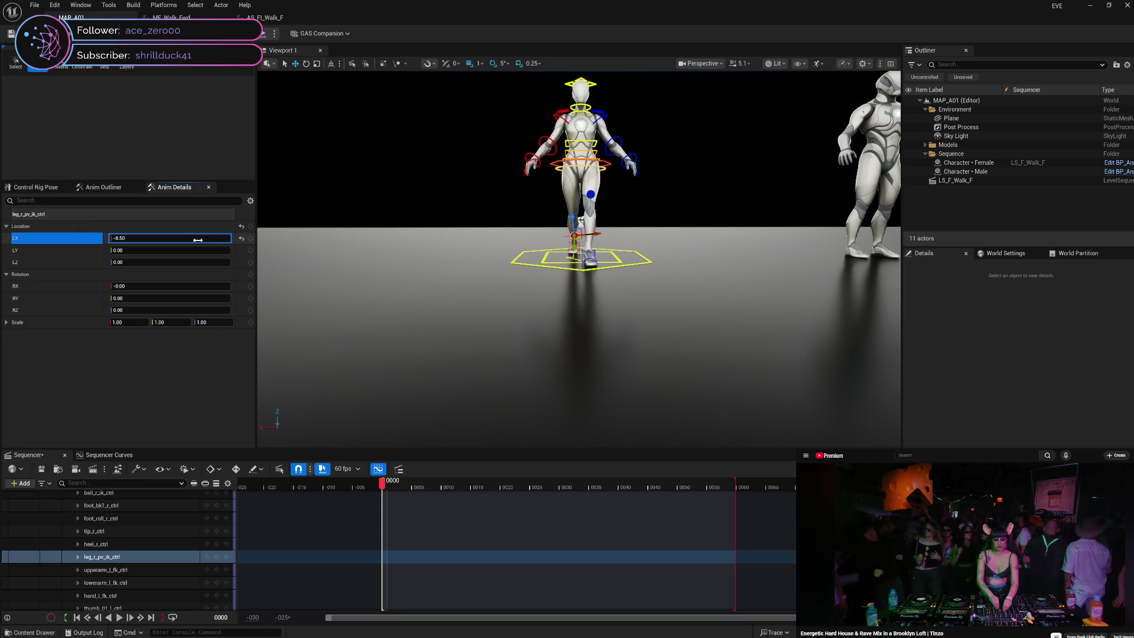
{"action": "left_click_drag", "start_coordinate": [382, 486], "coordinate": [562, 493]}
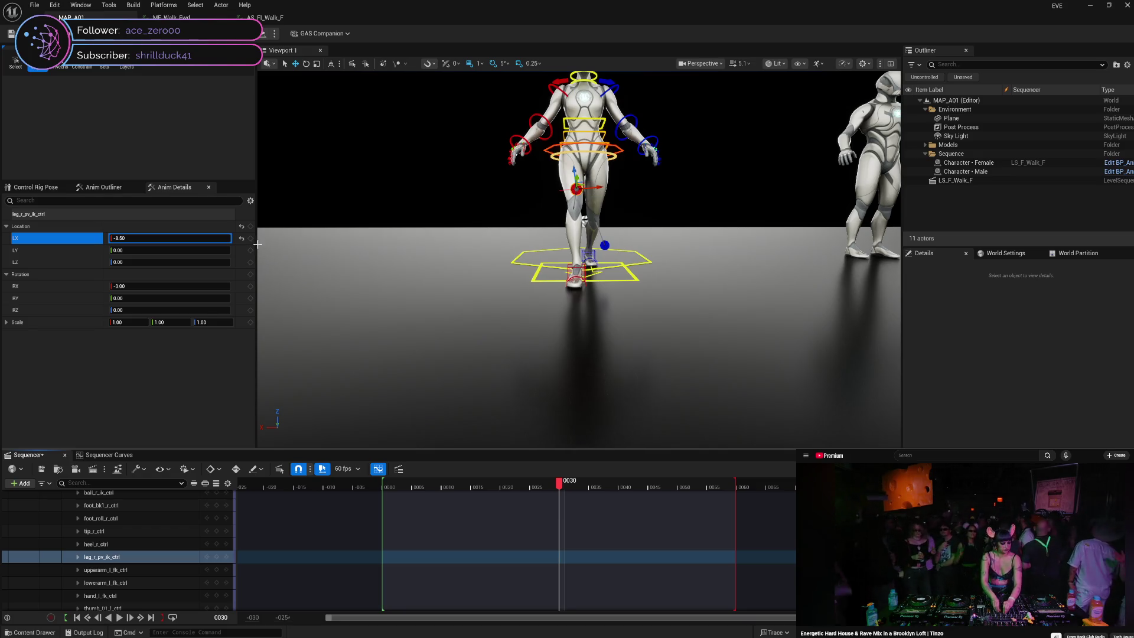
- Zero the right pole-vector LX at frame 60, then check frames 0 and 30
{"action": "left_click_drag", "start_coordinate": [565, 486], "coordinate": [914, 492]}
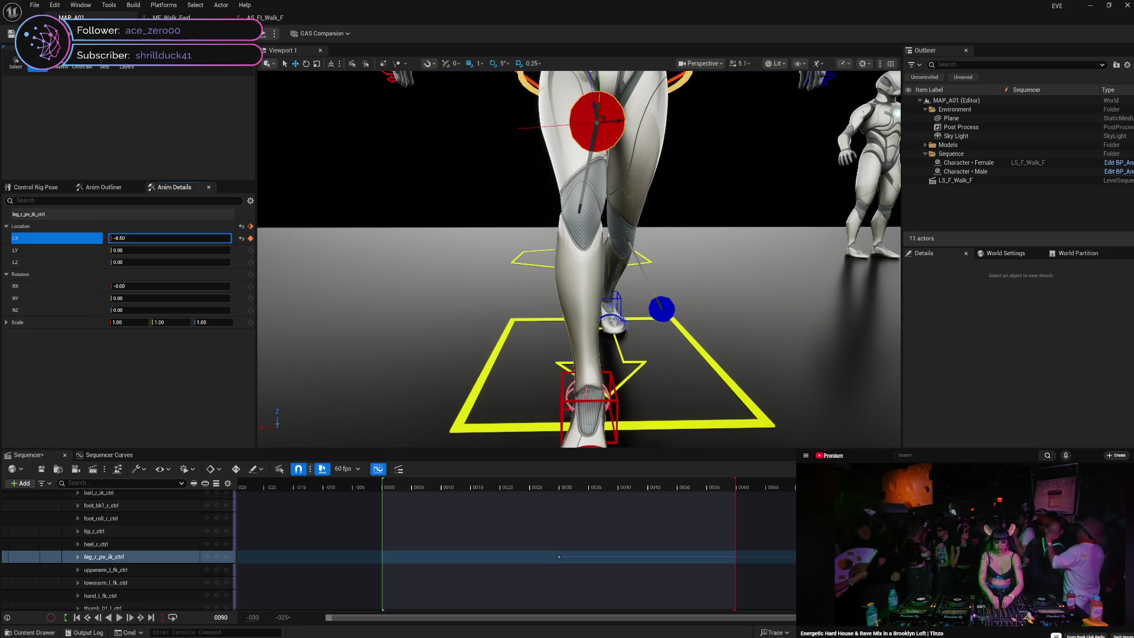
{"action": "key", "text": "space"}
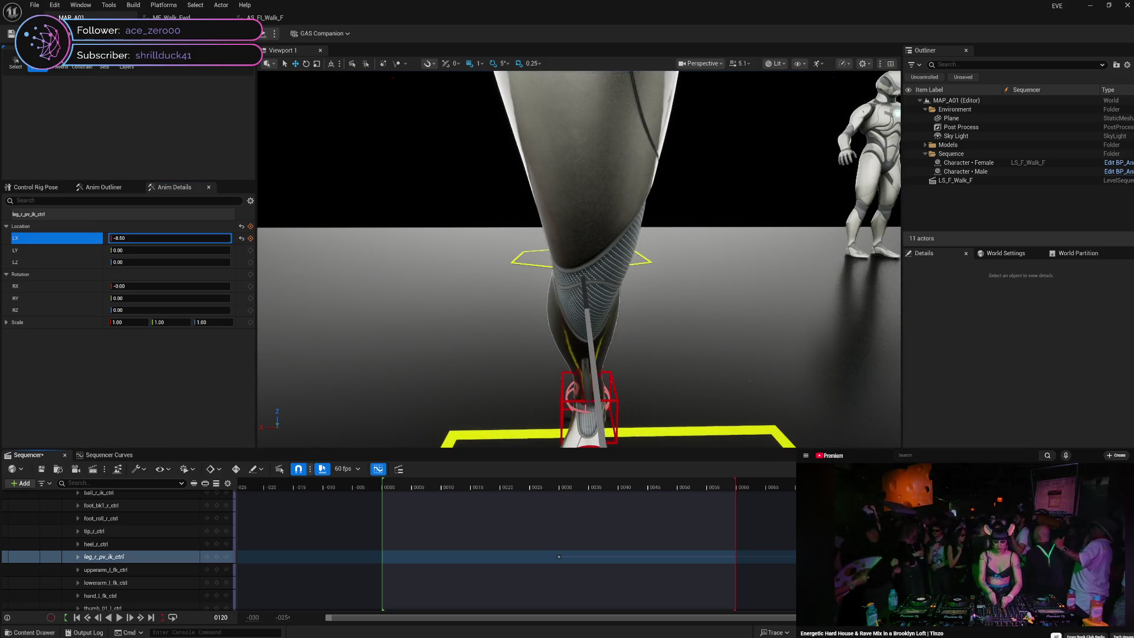
{"action": "left_click", "coordinate": [241, 239]}
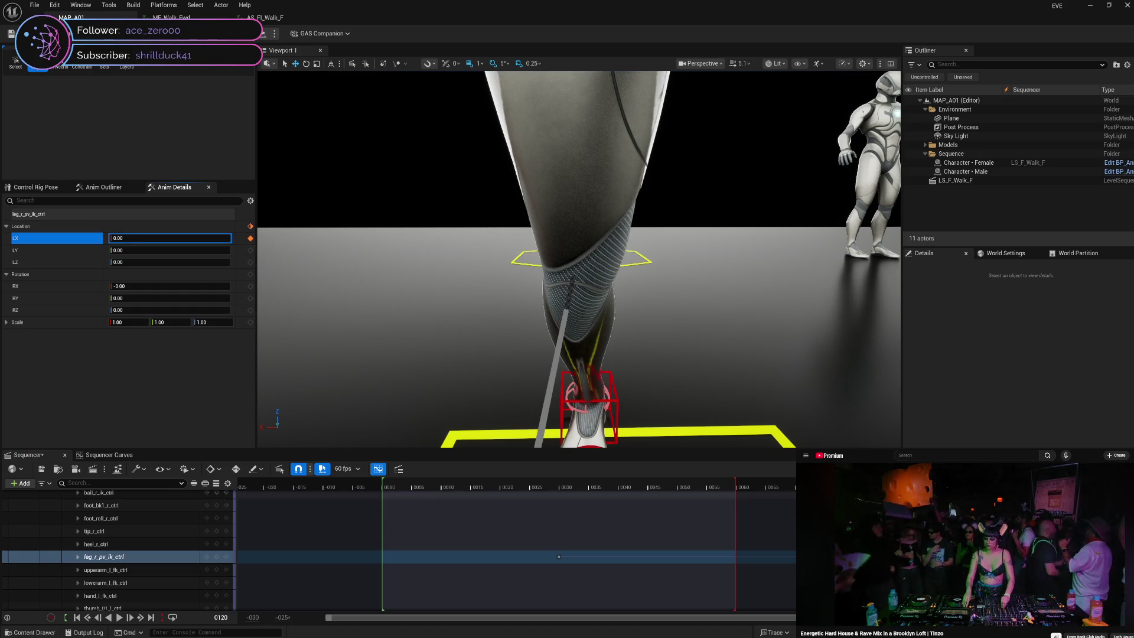
{"action": "left_click", "coordinate": [762, 483]}
{"action": "left_click", "coordinate": [738, 483]}
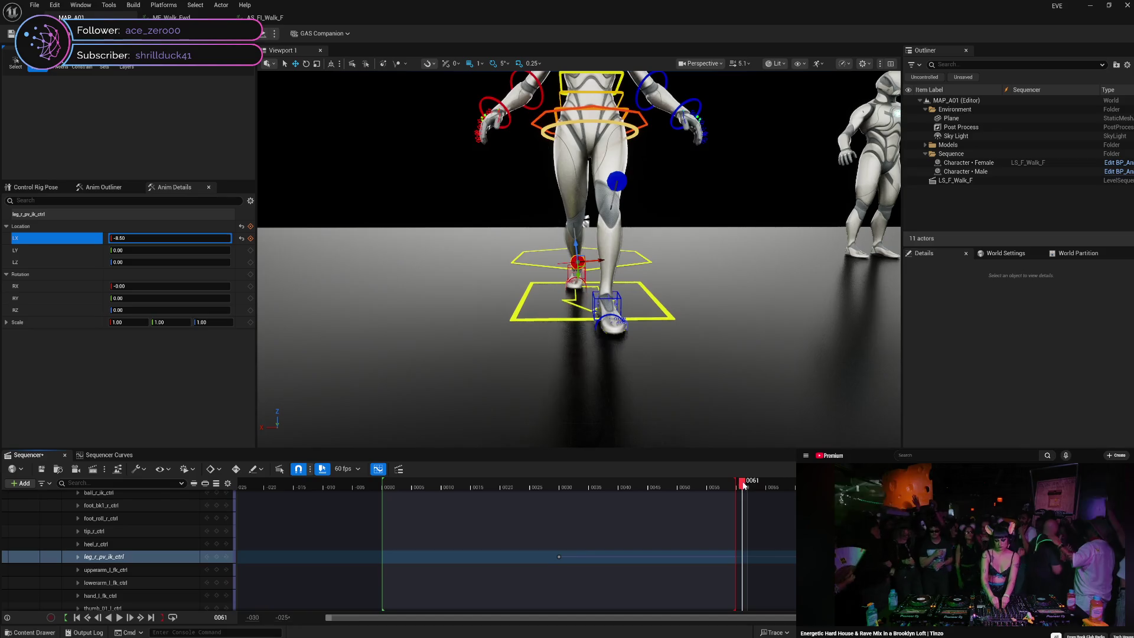
{"action": "left_click", "coordinate": [242, 239]}
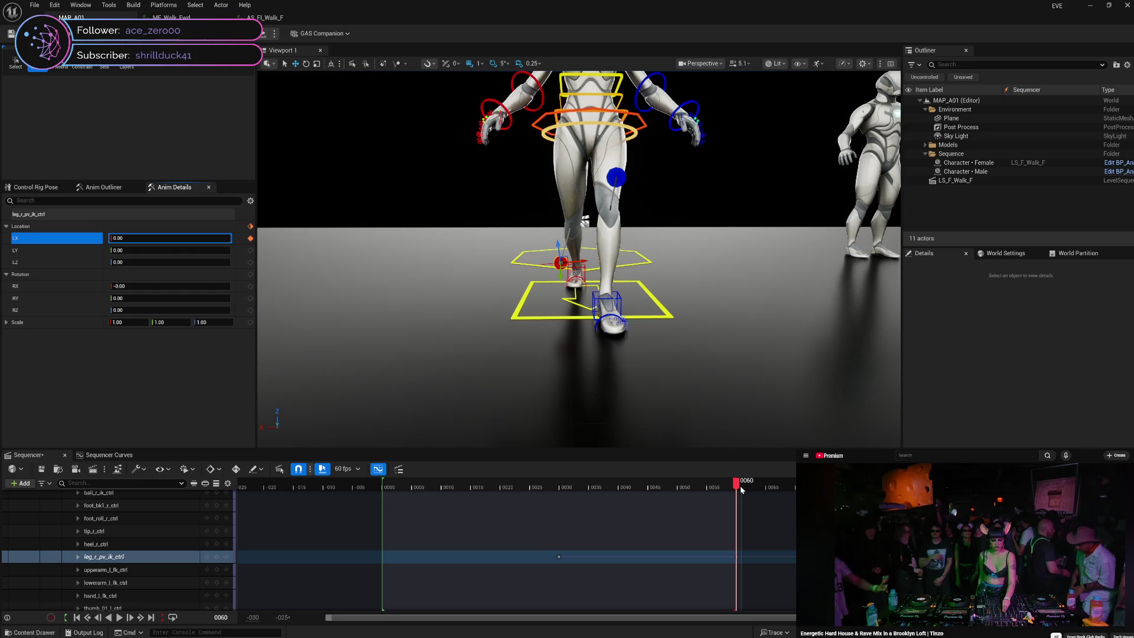
{"action": "left_click_drag", "start_coordinate": [737, 487], "coordinate": [385, 495]}
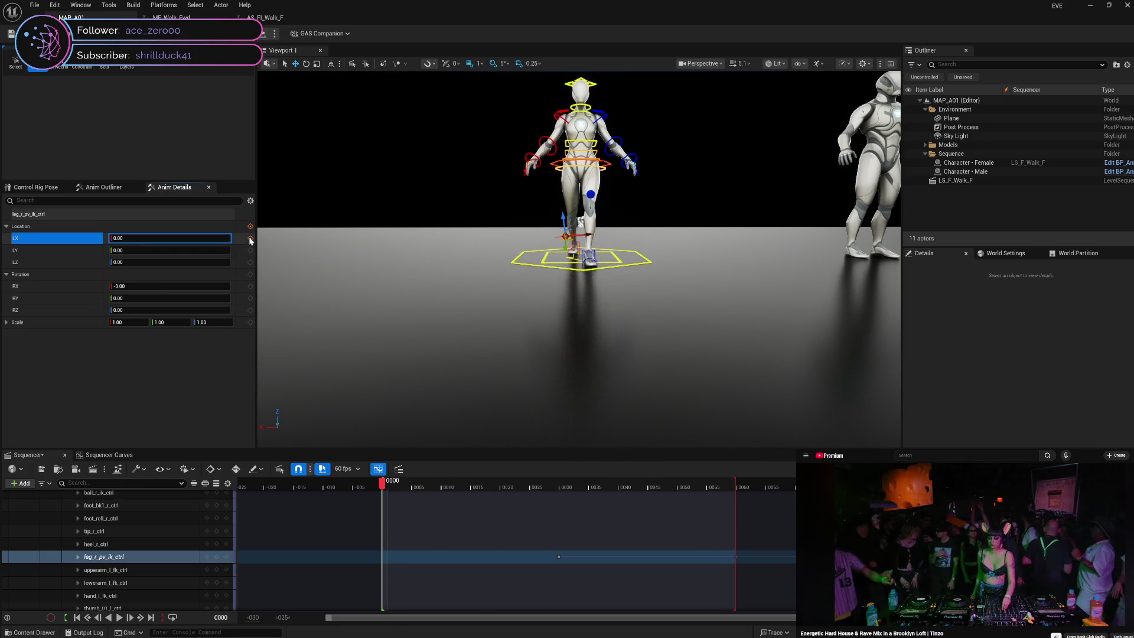
{"action": "mouse_move", "coordinate": [391, 487]}
{"action": "left_mouse_down"}
{"action": "mouse_move", "coordinate": [687, 494]}
{"action": "mouse_move", "coordinate": [743, 517]}
{"action": "mouse_move", "coordinate": [381, 519]}
{"action": "mouse_move", "coordinate": [498, 515]}
{"action": "mouse_move", "coordinate": [750, 539]}
{"action": "mouse_move", "coordinate": [730, 552]}
{"action": "mouse_move", "coordinate": [408, 524]}
{"action": "mouse_move", "coordinate": [745, 558]}
{"action": "mouse_move", "coordinate": [653, 568]}
{"action": "mouse_move", "coordinate": [387, 546]}
{"action": "mouse_move", "coordinate": [366, 534]}
{"action": "mouse_move", "coordinate": [737, 573]}
{"action": "mouse_move", "coordinate": [371, 575]}
{"action": "mouse_move", "coordinate": [503, 560]}
{"action": "mouse_move", "coordinate": [757, 594]}
{"action": "mouse_move", "coordinate": [698, 605]}
{"action": "mouse_move", "coordinate": [383, 590]}
{"action": "left_mouse_up"}
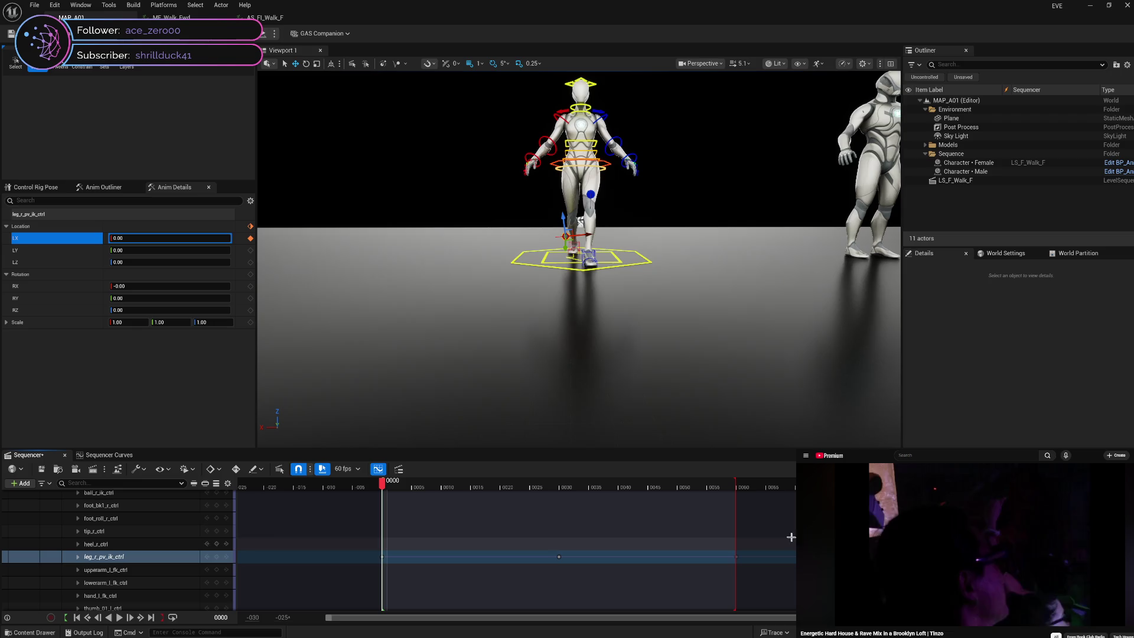
- Scrub through the opening frames to review the right leg pole-vector motion
{"action": "left_click", "coordinate": [405, 487]}
{"action": "mouse_move", "coordinate": [423, 493]}
{"action": "left_mouse_down"}
{"action": "mouse_move", "coordinate": [898, 519]}
{"action": "mouse_move", "coordinate": [518, 519]}
{"action": "left_mouse_up"}
{"action": "left_click_drag", "start_coordinate": [446, 536], "coordinate": [386, 548]}
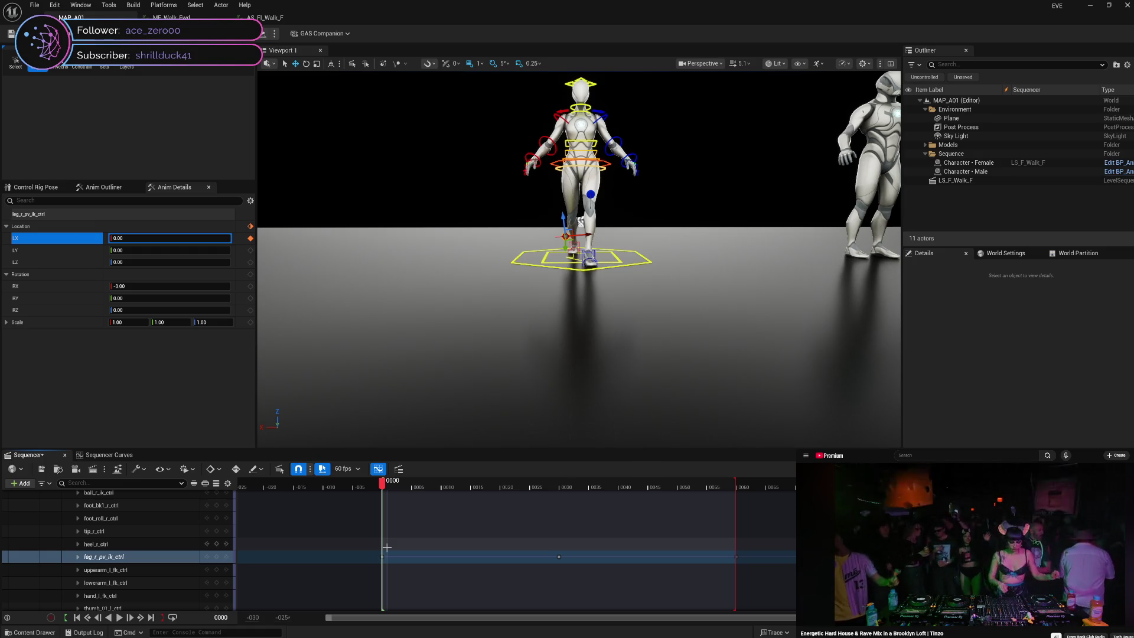
{"action": "mouse_move", "coordinate": [383, 490]}
{"action": "left_mouse_down"}
{"action": "mouse_move", "coordinate": [1090, 497]}
{"action": "mouse_move", "coordinate": [385, 516]}
{"action": "mouse_move", "coordinate": [559, 513]}
{"action": "mouse_move", "coordinate": [388, 528]}
{"action": "left_mouse_up"}
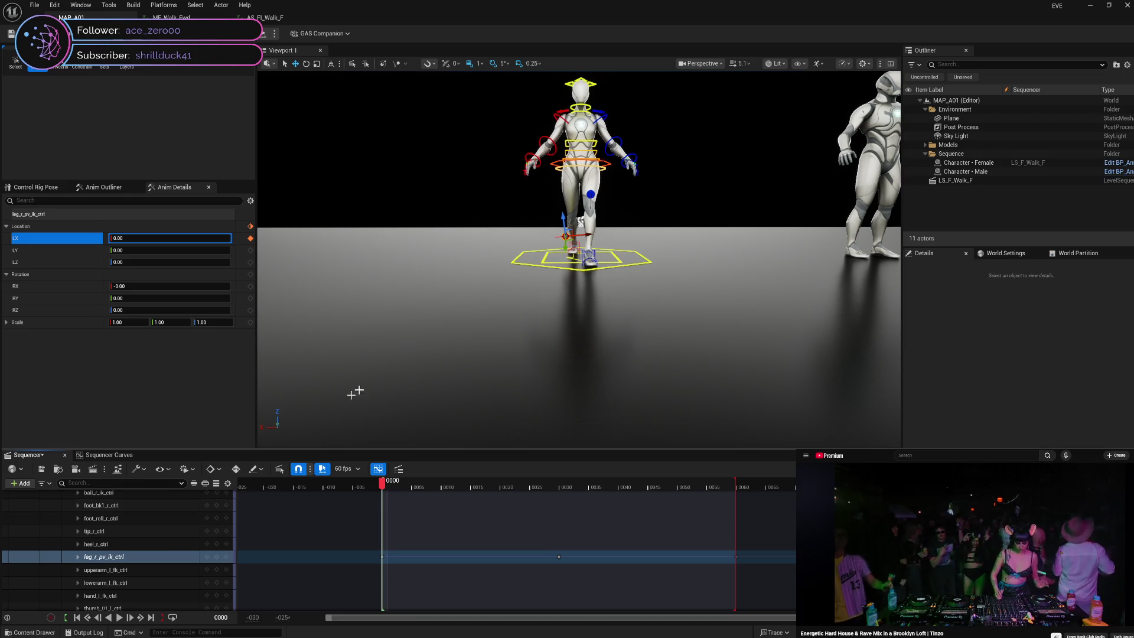
- Select hips_ctrl in the track list and step forward one frame
{"action": "left_click", "coordinate": [581, 163]}
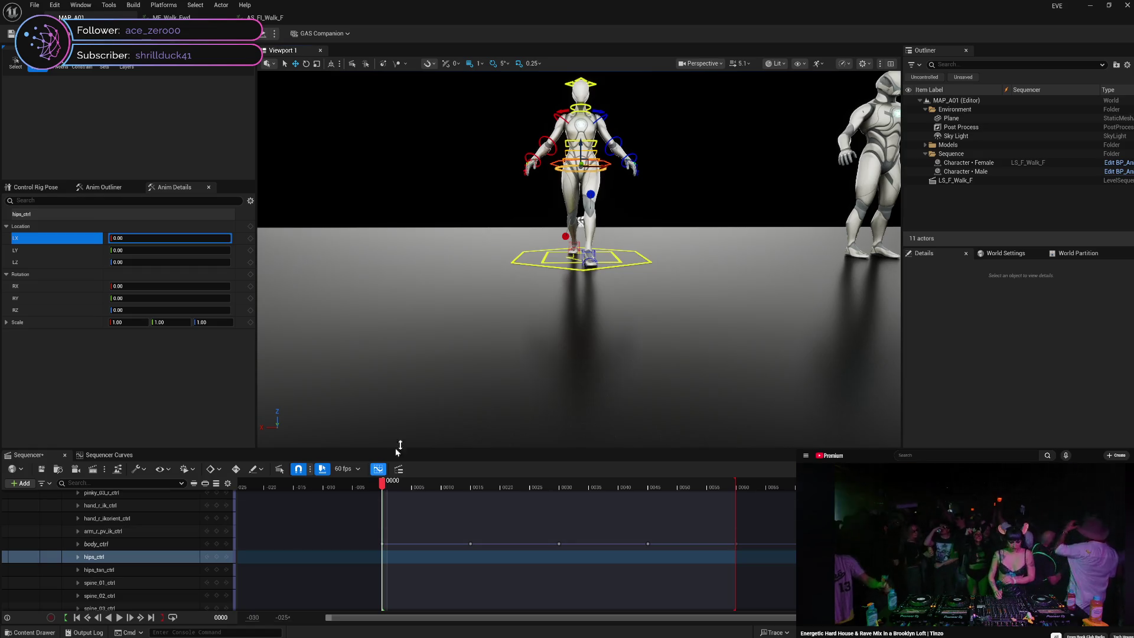
{"action": "left_click", "coordinate": [396, 489]}
{"action": "key", "text": "Right"}
- Move the playhead to frame 15 and rotate the hips to RY 5
{"action": "mouse_move", "coordinate": [396, 489]}
{"action": "left_mouse_down"}
{"action": "mouse_move", "coordinate": [562, 490]}
{"action": "mouse_move", "coordinate": [381, 493]}
{"action": "mouse_move", "coordinate": [560, 498]}
{"action": "mouse_move", "coordinate": [474, 504]}
{"action": "left_mouse_up"}
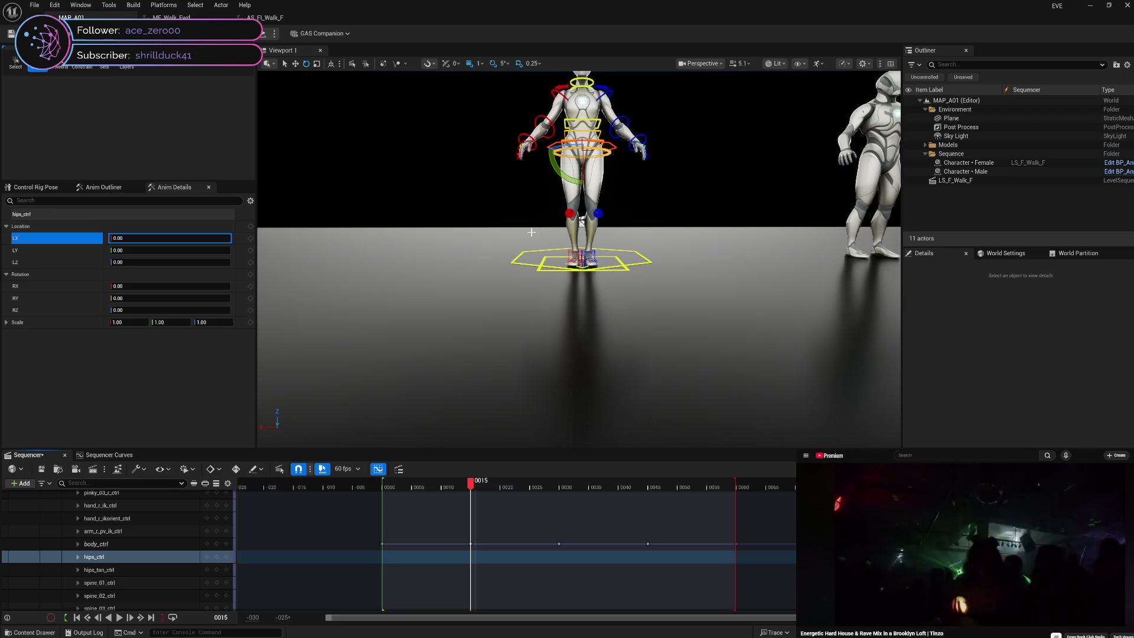
{"action": "left_click_drag", "start_coordinate": [558, 172], "coordinate": [561, 183]}
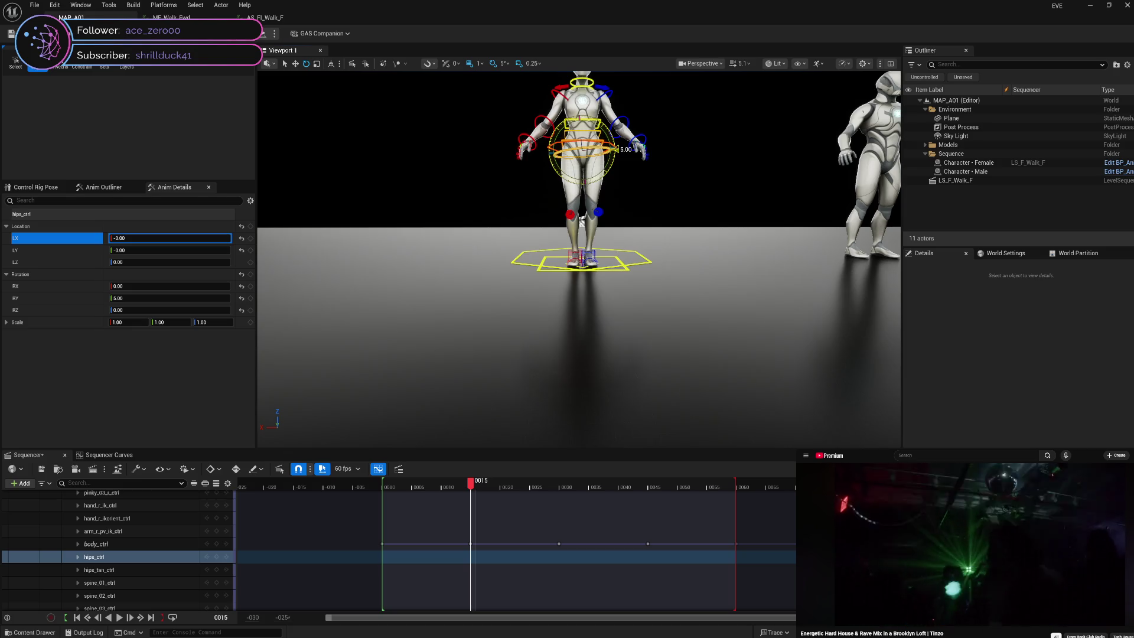
- Key hips RY 10 at frame 15 and RY -10 at frame 45
{"action": "left_click_drag", "start_coordinate": [561, 183], "coordinate": [564, 192]}
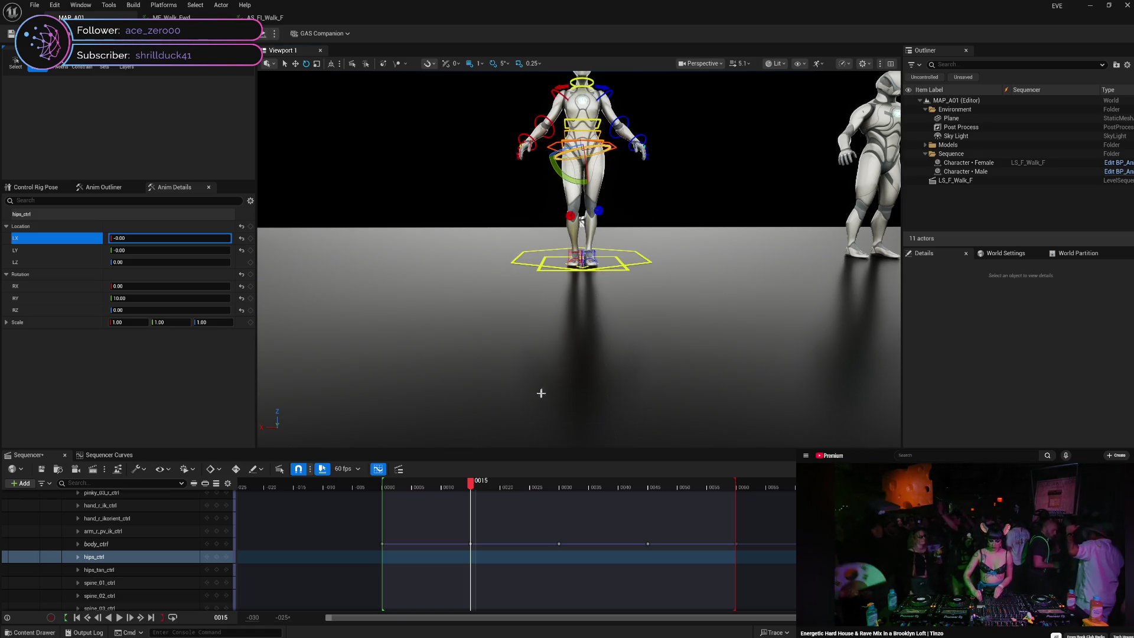
{"action": "left_click", "coordinate": [250, 300]}
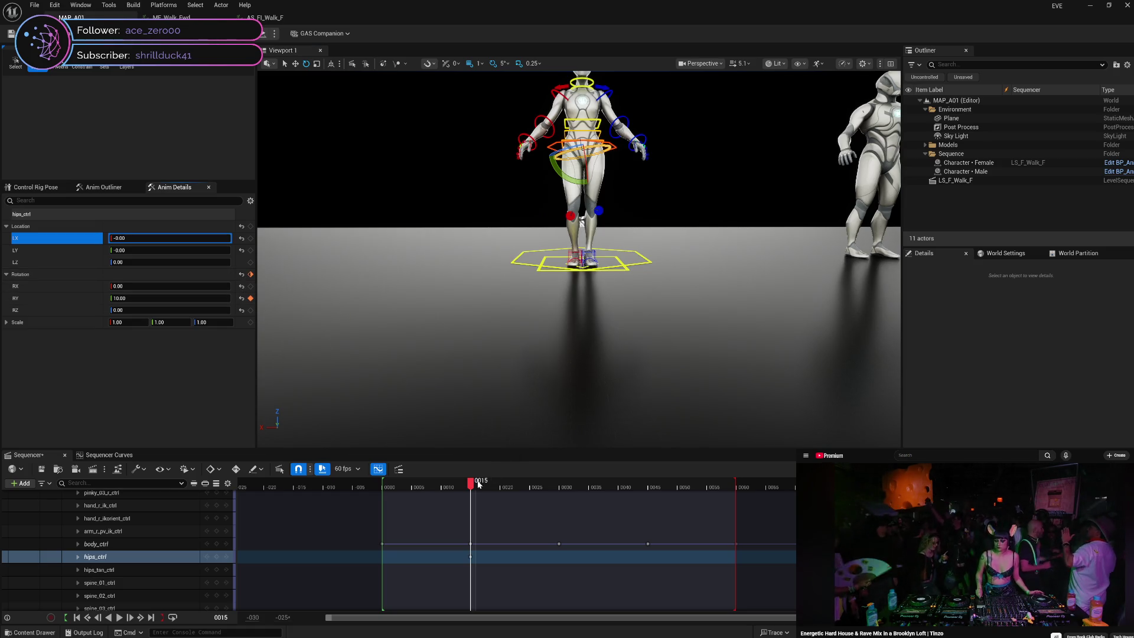
{"action": "left_click_drag", "start_coordinate": [472, 486], "coordinate": [649, 488]}
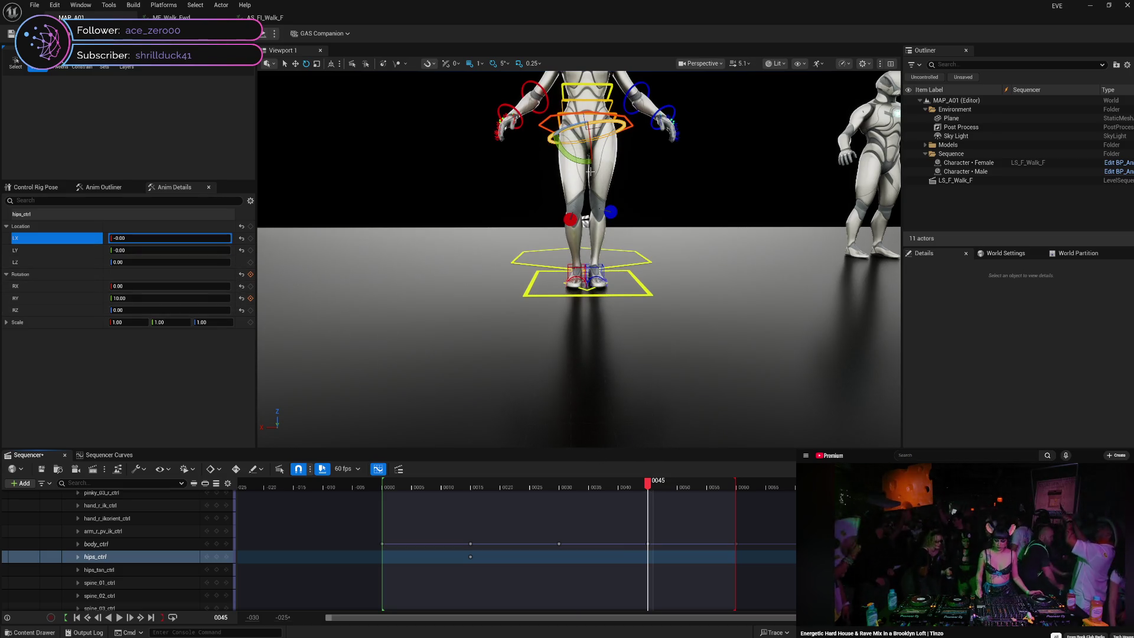
{"action": "mouse_move", "coordinate": [558, 137]}
{"action": "left_mouse_down"}
{"action": "mouse_move", "coordinate": [622, 127]}
{"action": "mouse_move", "coordinate": [624, 142]}
{"action": "left_mouse_up"}
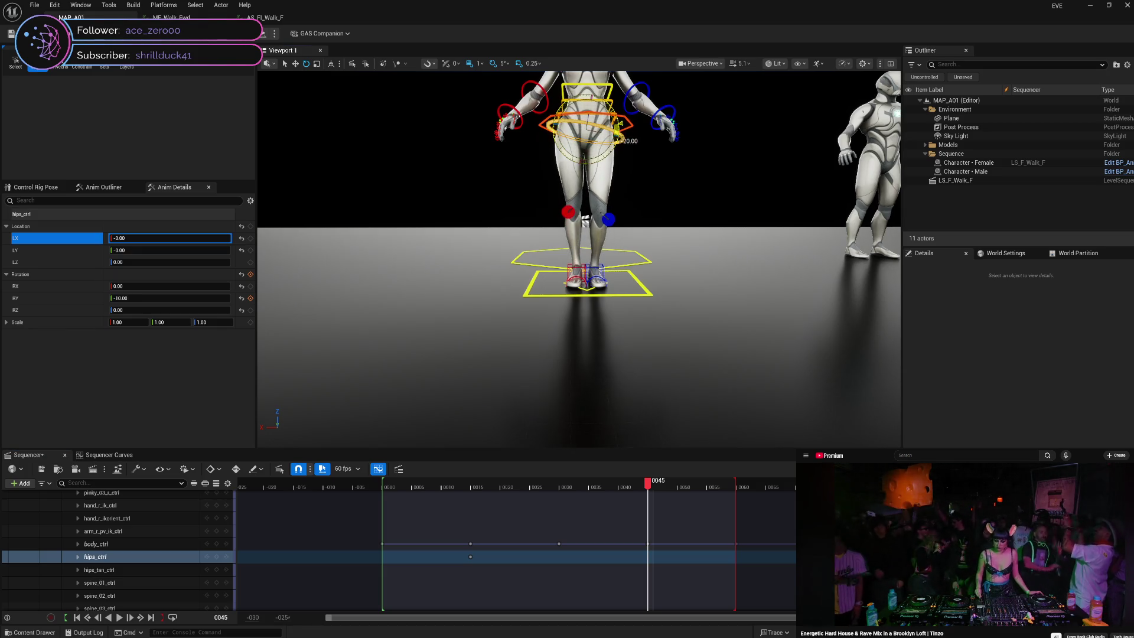
{"action": "left_click", "coordinate": [249, 300]}
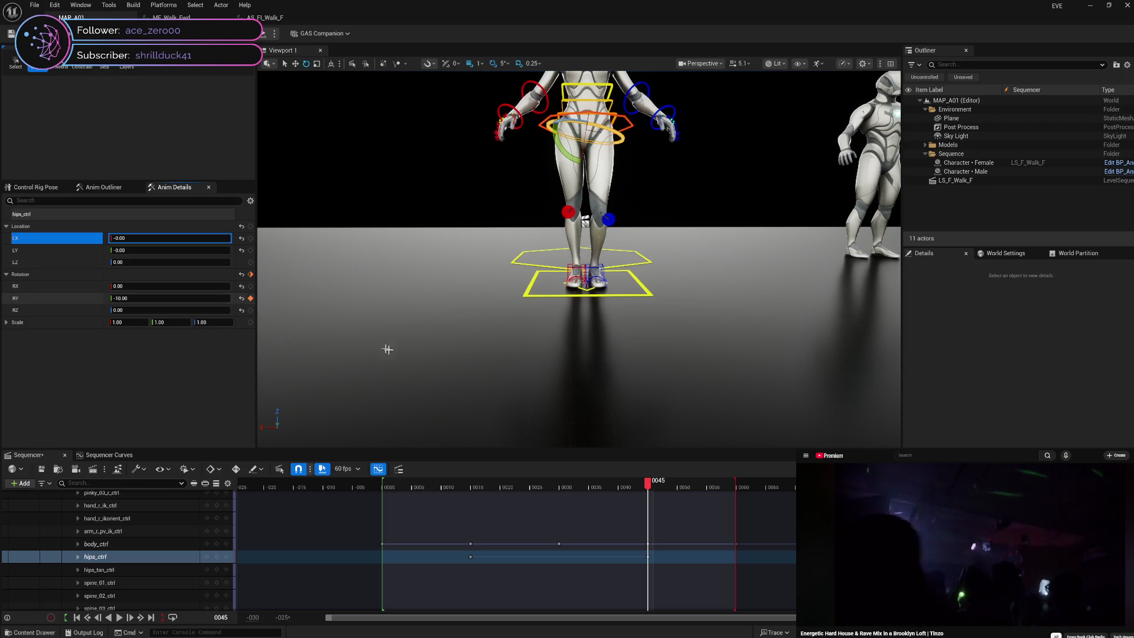
{"action": "mouse_move", "coordinate": [651, 486]}
{"action": "left_mouse_down"}
{"action": "mouse_move", "coordinate": [360, 484]}
{"action": "mouse_move", "coordinate": [822, 482]}
{"action": "left_mouse_up"}
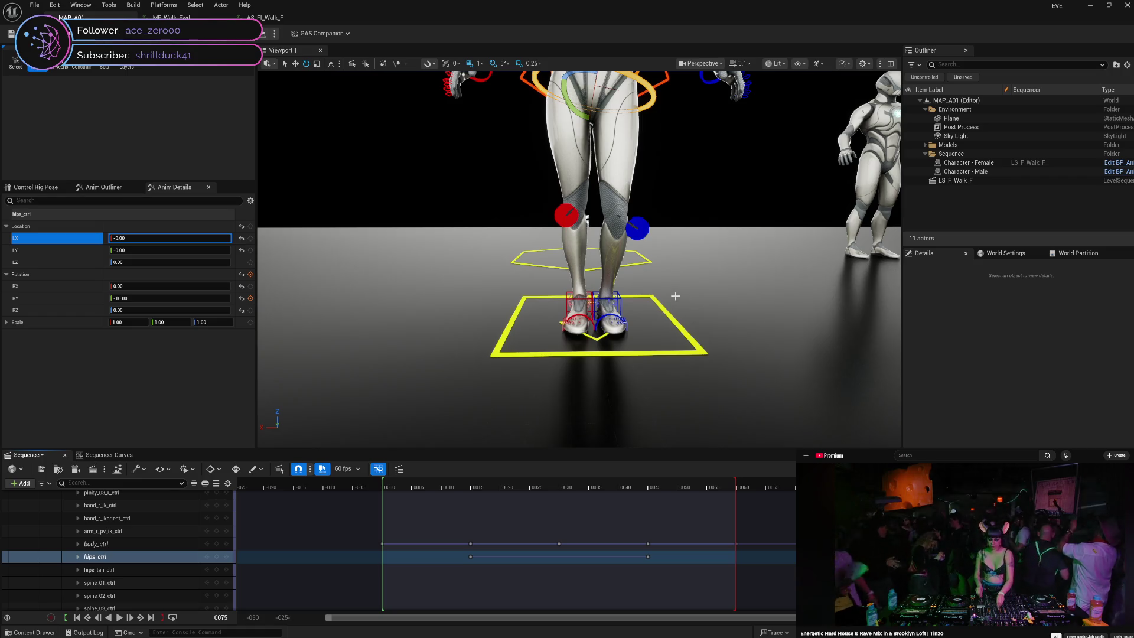
- Enter hips RY 10 at frame 75 in Anim Details
{"action": "left_click", "coordinate": [175, 298]}
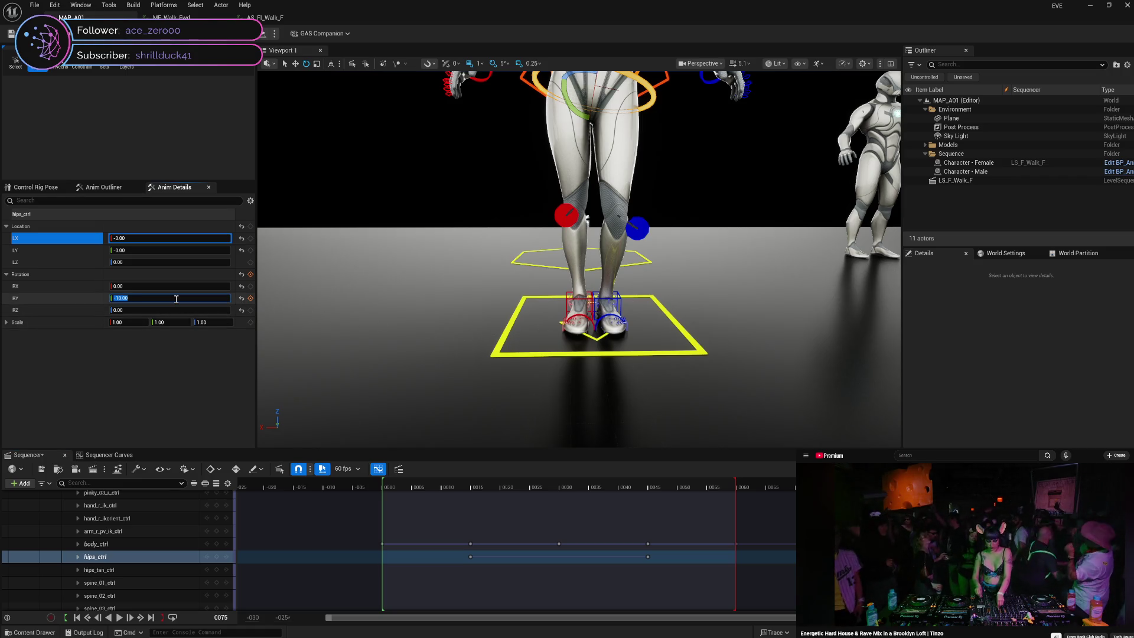
{"action": "type", "text": "10"}
{"action": "key", "text": "Return"}
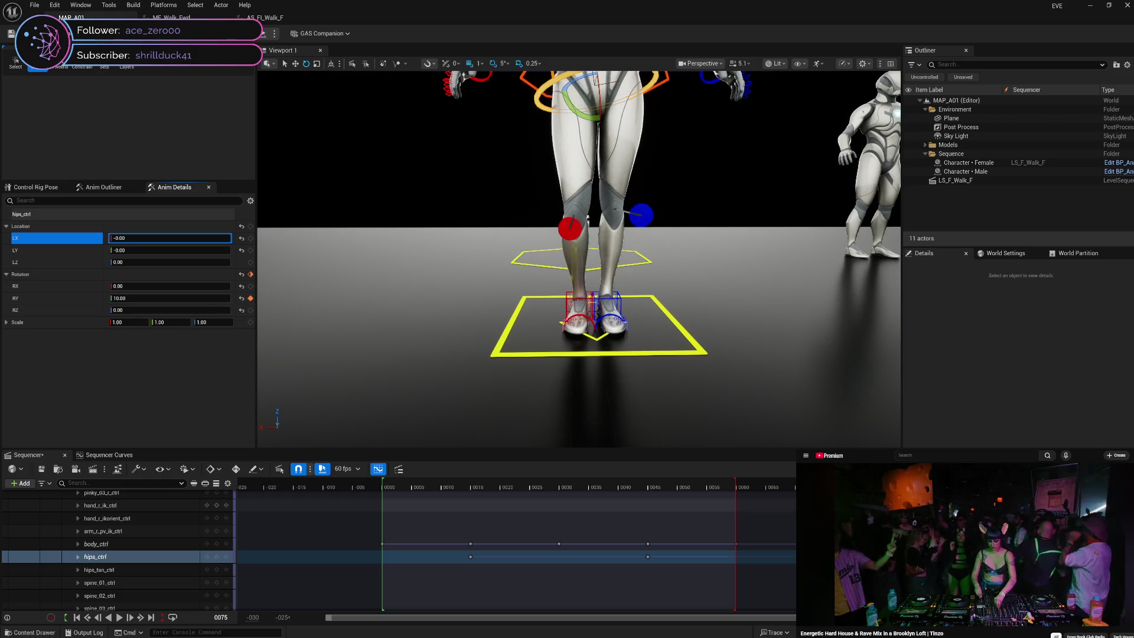
{"action": "key", "text": "Right"}
{"action": "key", "text": "Right"}
{"action": "key", "text": "Right"}
{"action": "key", "text": "Right"}
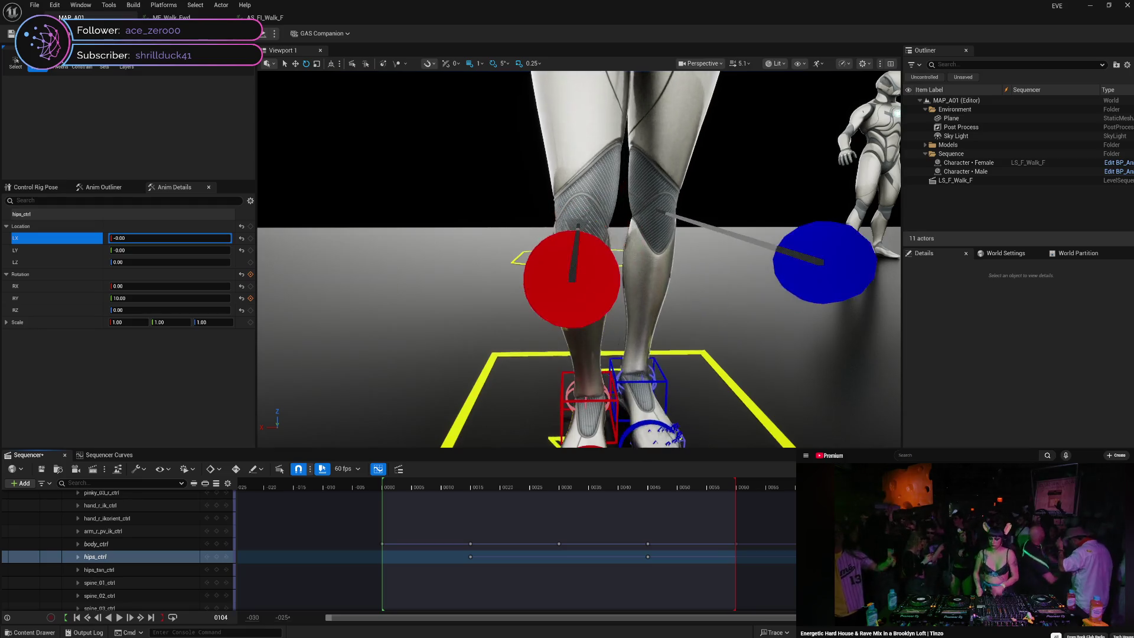
- Key hips RY -10 at frame 105, then play back the walk cycle
{"action": "left_click", "coordinate": [171, 298]}
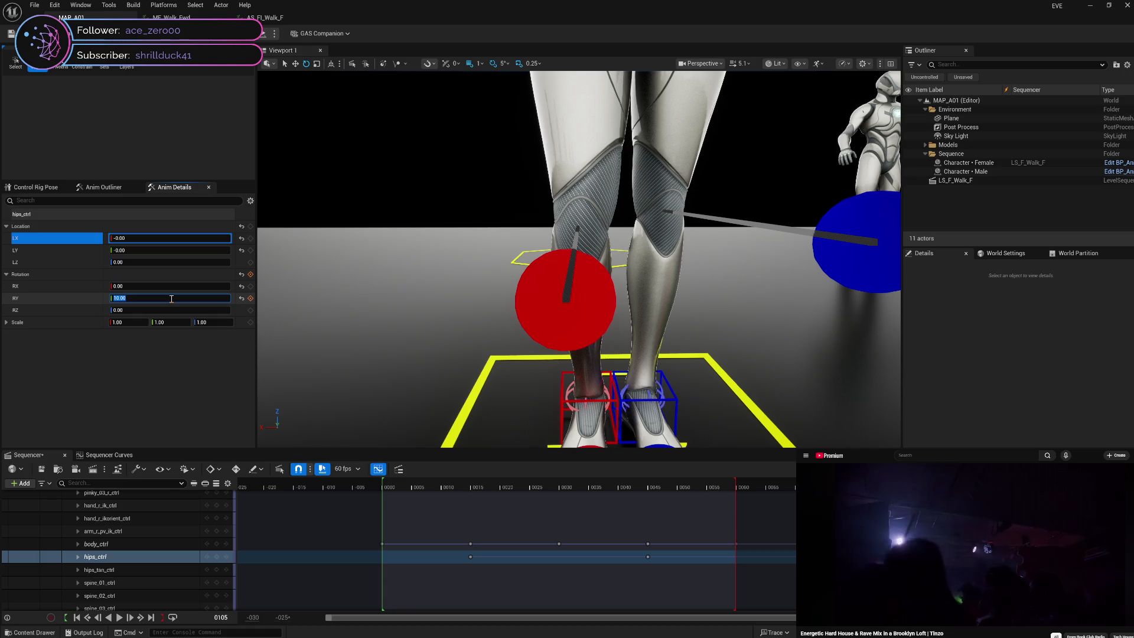
{"action": "type", "text": "-1"}
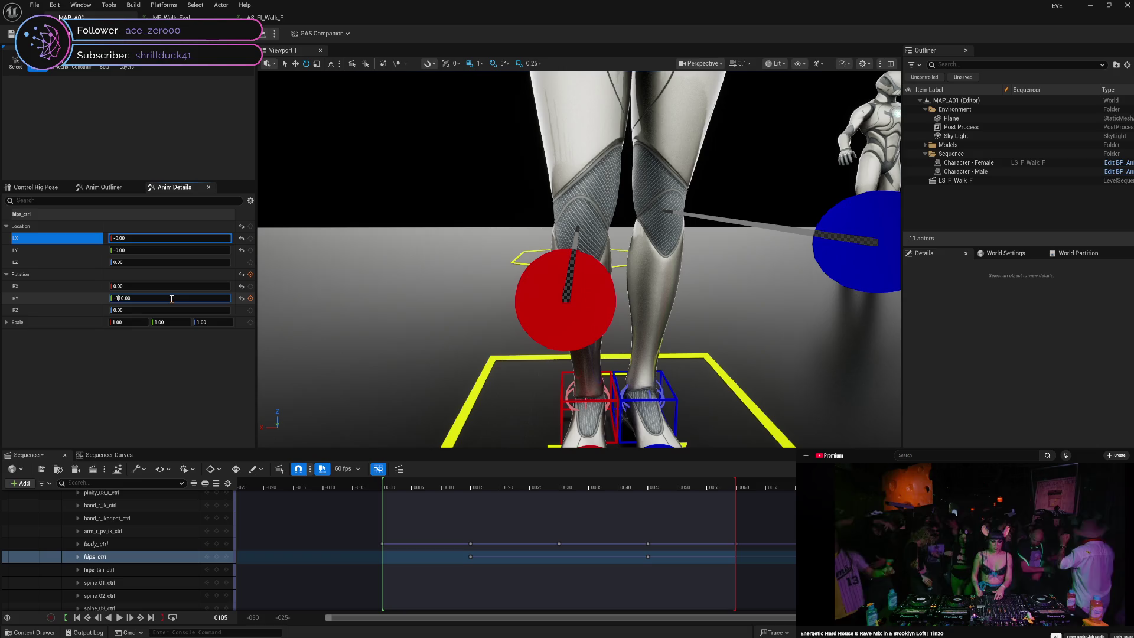
{"action": "key", "text": "Return"}
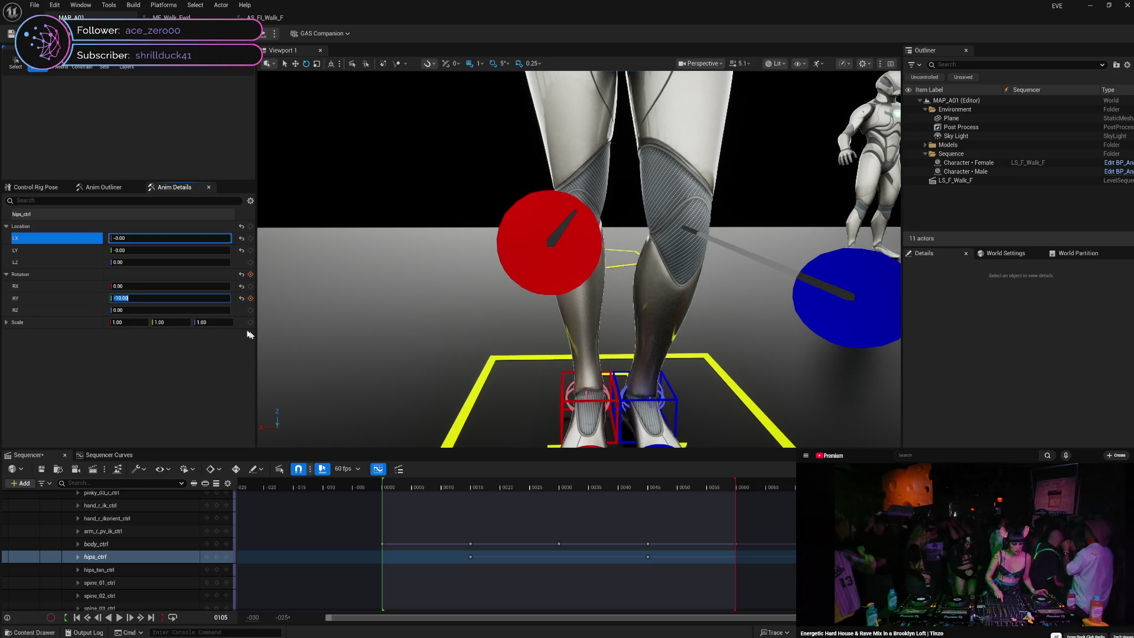
{"action": "left_click", "coordinate": [250, 299]}
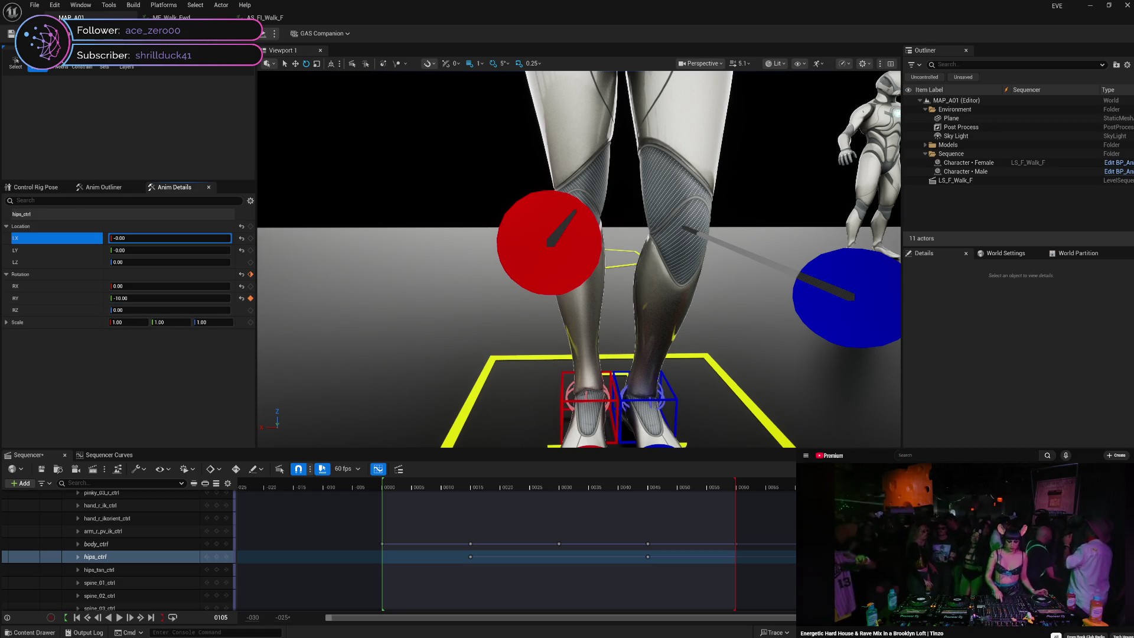
{"action": "scroll", "coordinate": [731, 337], "scroll_direction": "down", "scroll_amount": 5}
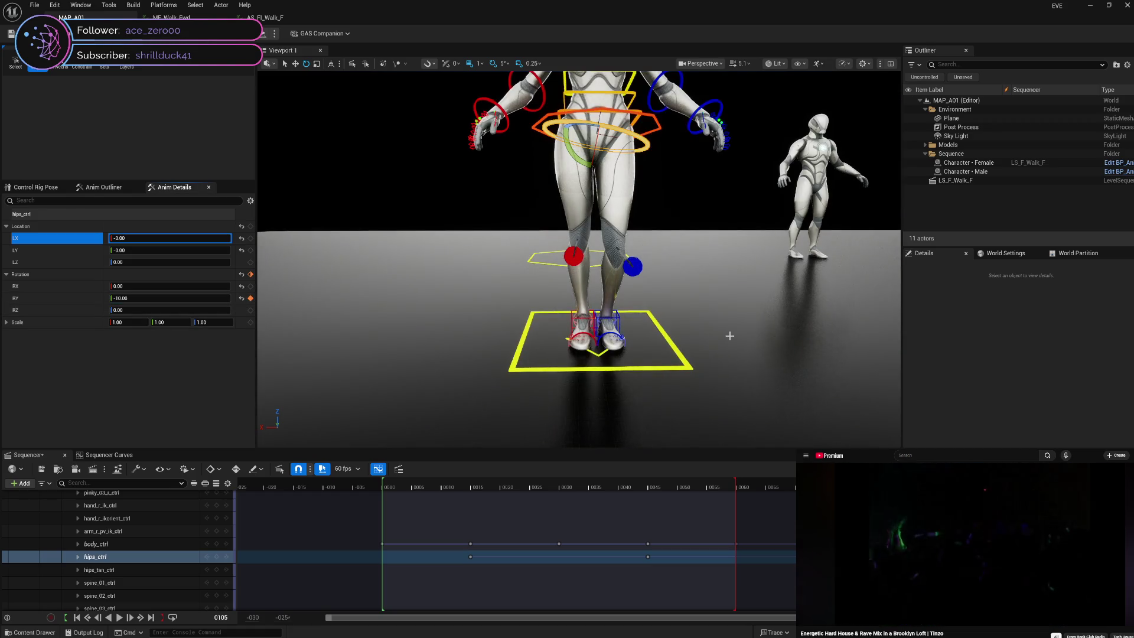
{"action": "key", "text": "space"}
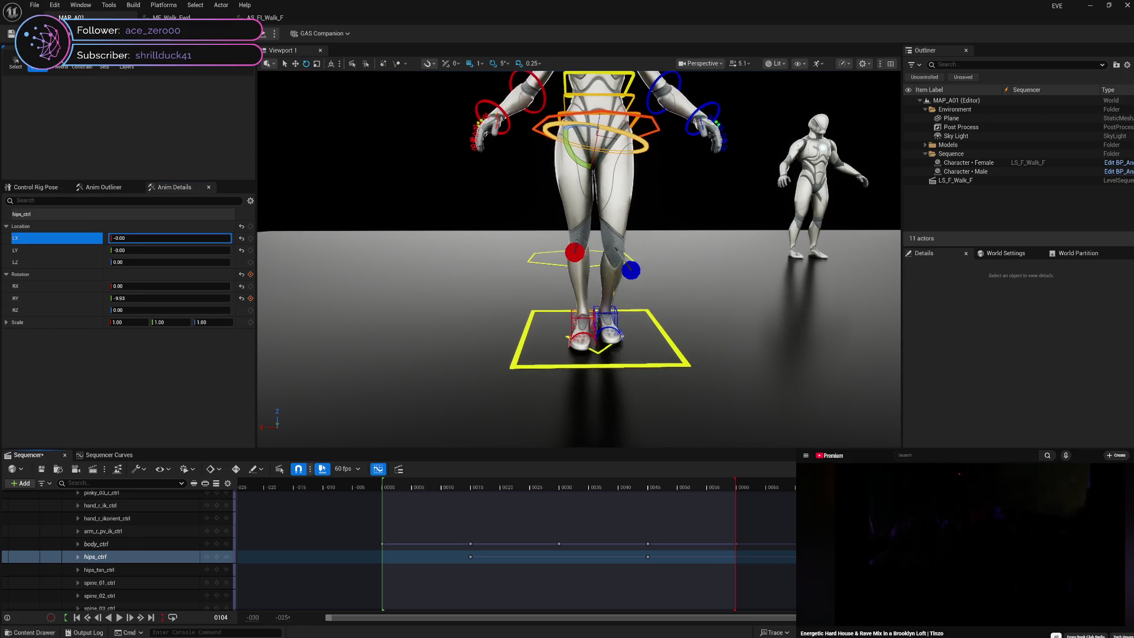
{"action": "mouse_move", "coordinate": [788, 488]}
{"action": "left_mouse_down"}
{"action": "mouse_move", "coordinate": [384, 496]}
{"action": "mouse_move", "coordinate": [1016, 486]}
{"action": "mouse_move", "coordinate": [650, 502]}
{"action": "left_mouse_up"}
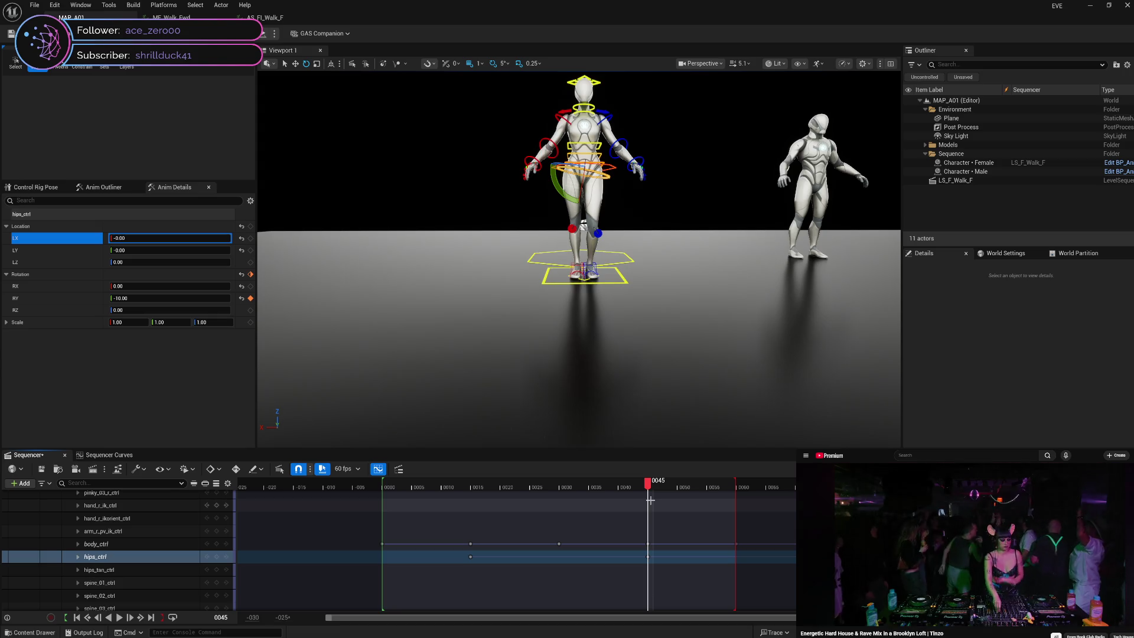
- Scrub the walk loop between frames 63 and 75 to watch the hips pitch
{"action": "mouse_move", "coordinate": [649, 486]}
{"action": "left_mouse_down"}
{"action": "mouse_move", "coordinate": [761, 497]}
{"action": "mouse_move", "coordinate": [738, 500]}
{"action": "left_mouse_up"}
{"action": "key", "text": "Right"}
{"action": "key", "text": "Right"}
{"action": "key", "text": "Right"}
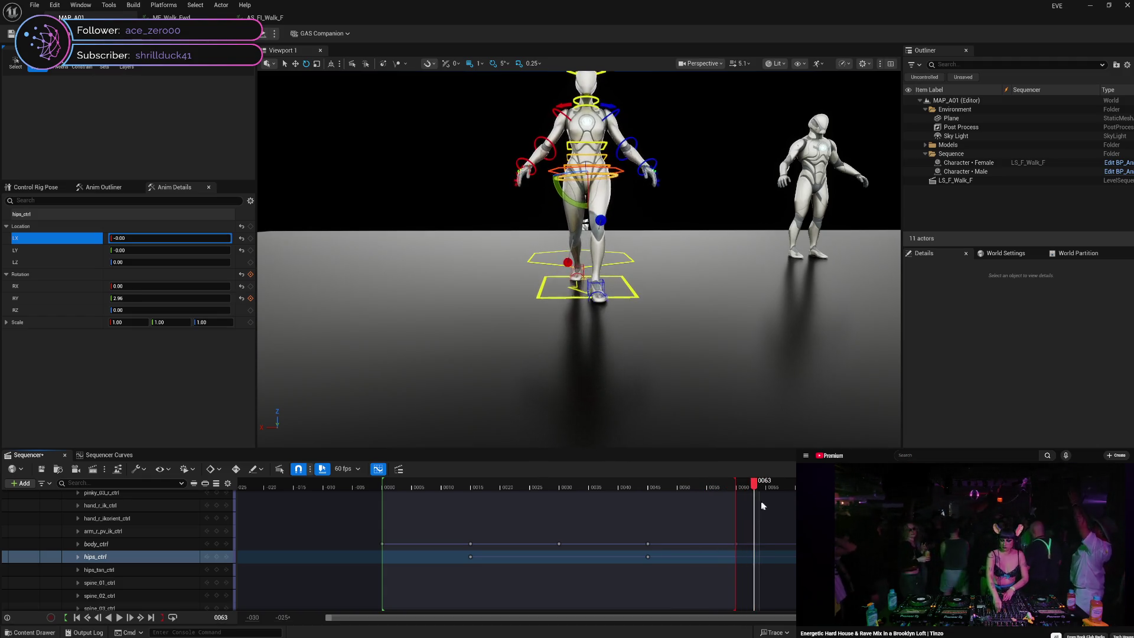
{"action": "left_click_drag", "start_coordinate": [779, 488], "coordinate": [768, 513]}
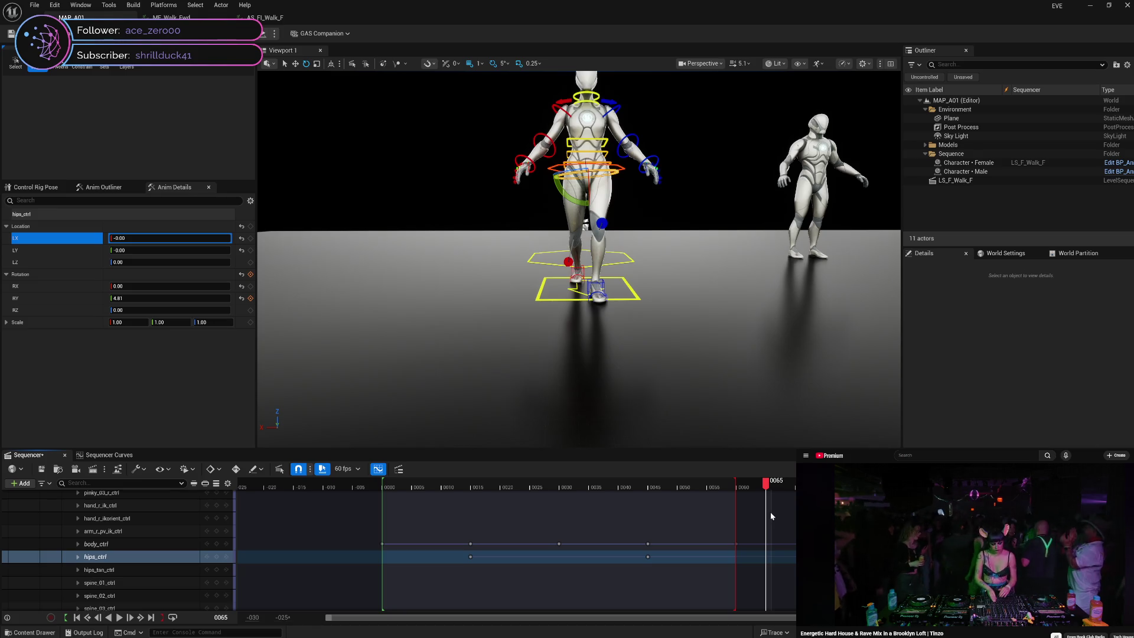
{"action": "left_click_drag", "start_coordinate": [771, 516], "coordinate": [790, 516]}
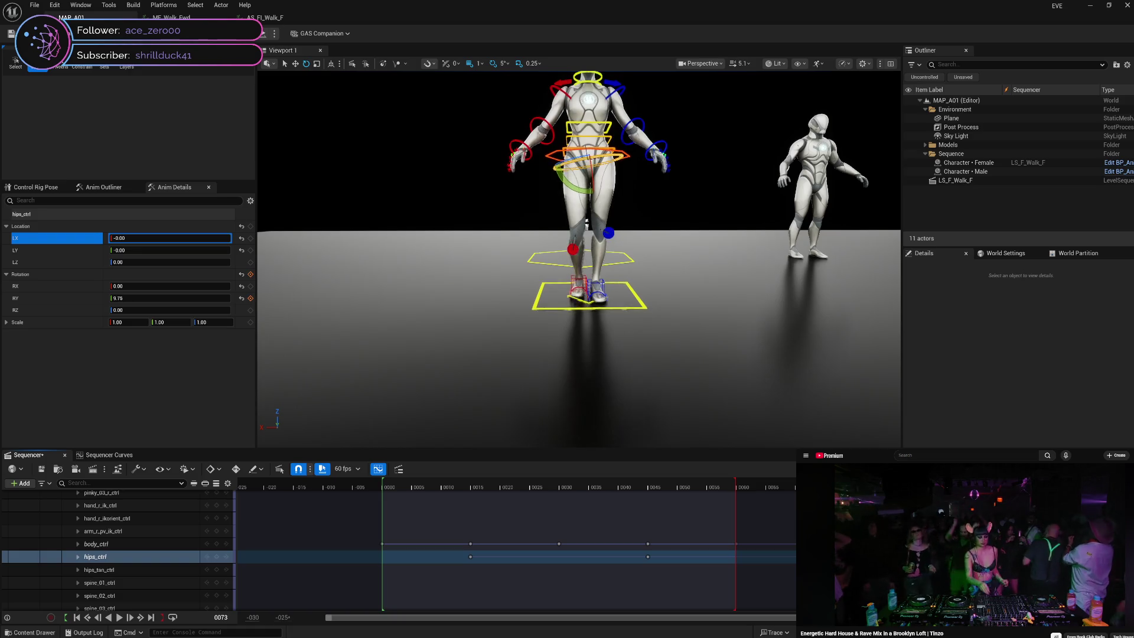
{"action": "left_click_drag", "start_coordinate": [793, 519], "coordinate": [807, 518]}
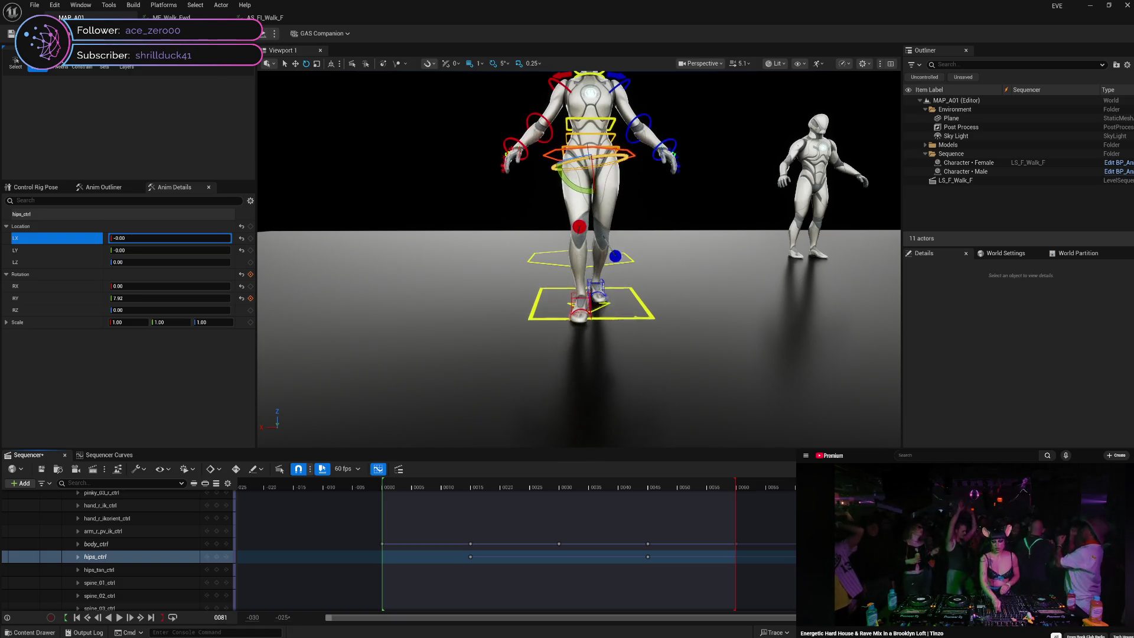
{"action": "key", "text": "Right"}
{"action": "key", "text": "Right"}
{"action": "key", "text": "Right"}
{"action": "key", "text": "Right"}
{"action": "key", "text": "Right"}
{"action": "key", "text": "Right"}
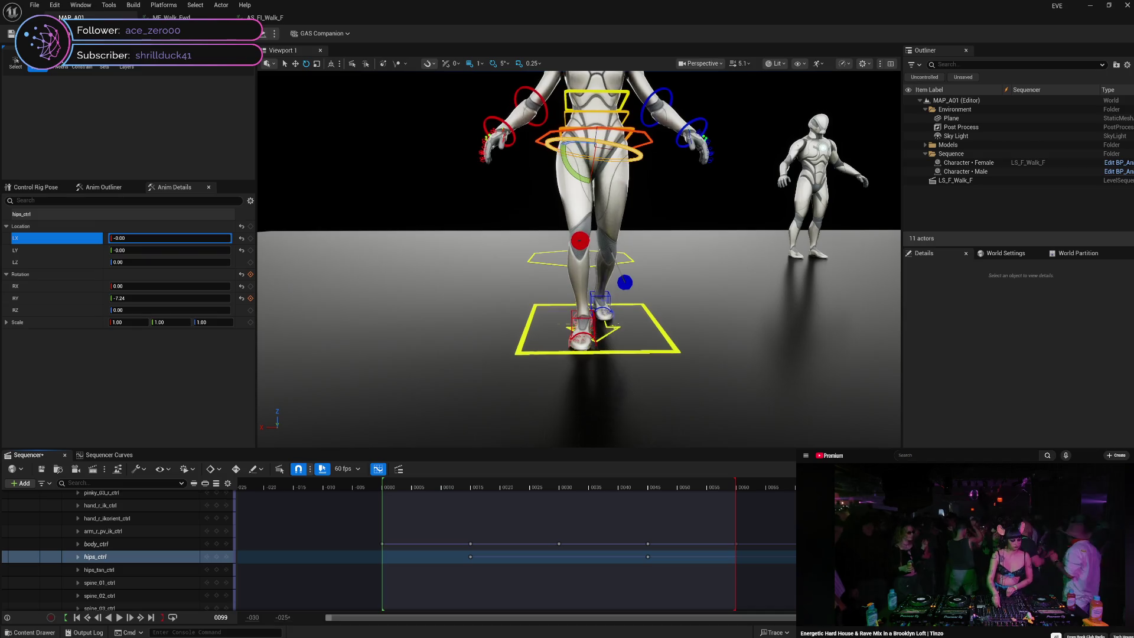
{"action": "key", "text": "Right"}
{"action": "key", "text": "Right"}
{"action": "key", "text": "Right"}
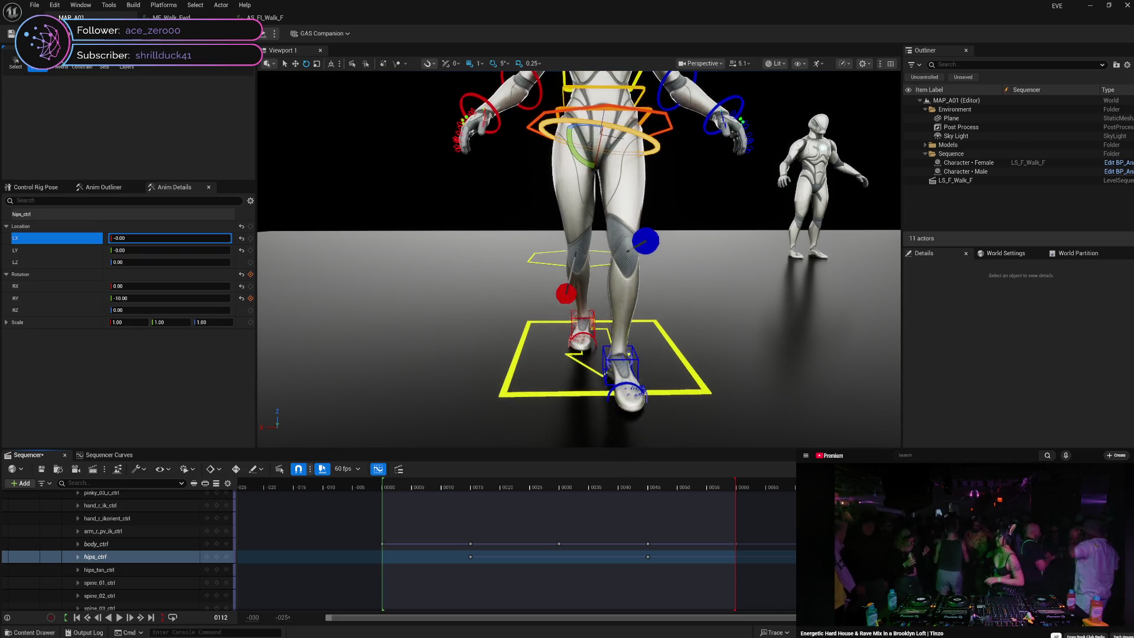
- Settle on frame 45, where hips pitch bottoms at -10, then bring up MF_Walk_Fwd
{"action": "key", "text": "Left"}
{"action": "key", "text": "Left"}
{"action": "key", "text": "Left"}
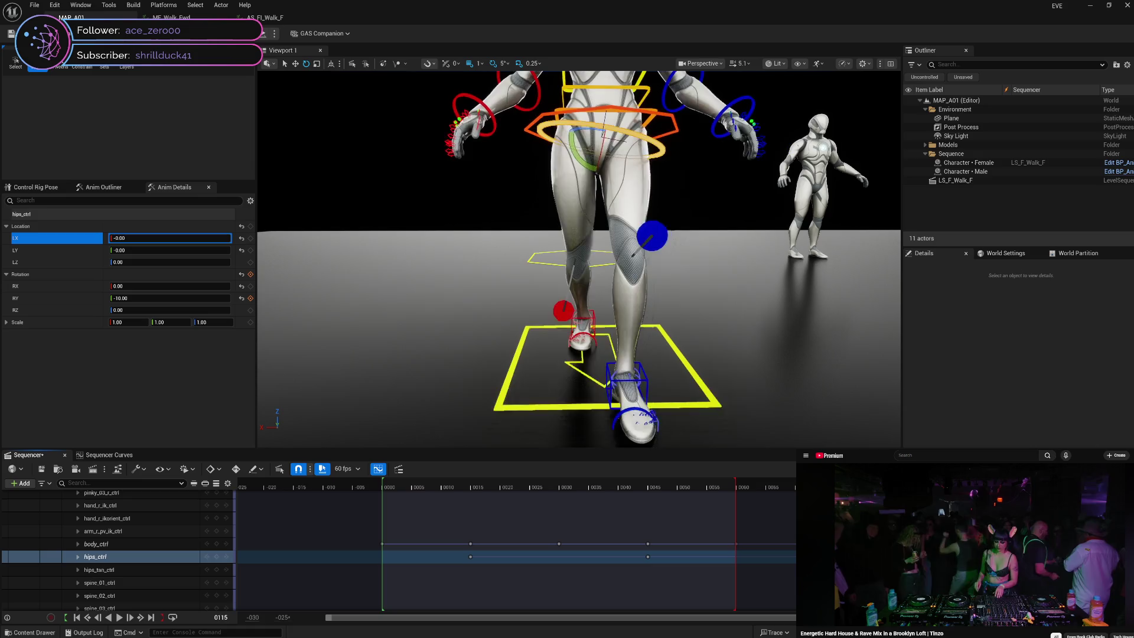
{"action": "mouse_move", "coordinate": [782, 541]}
{"action": "left_mouse_down"}
{"action": "mouse_move", "coordinate": [651, 549]}
{"action": "mouse_move", "coordinate": [711, 550]}
{"action": "left_mouse_up"}
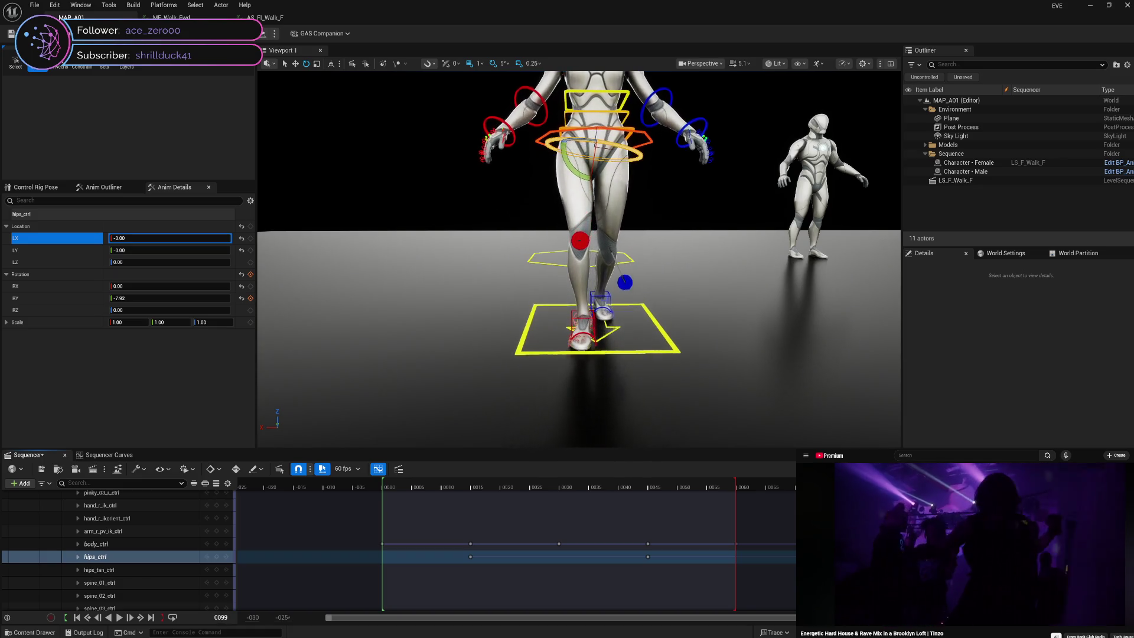
{"action": "mouse_move", "coordinate": [703, 549]}
{"action": "left_mouse_down"}
{"action": "mouse_move", "coordinate": [460, 553]}
{"action": "mouse_move", "coordinate": [555, 550]}
{"action": "left_mouse_up"}
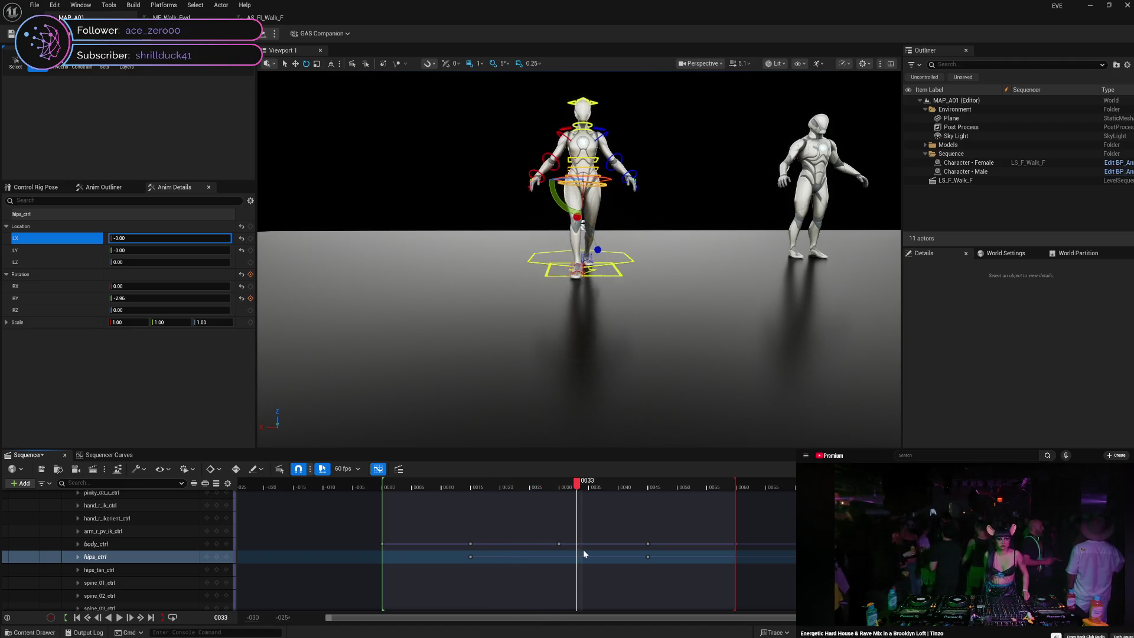
{"action": "mouse_move", "coordinate": [650, 556]}
{"action": "left_mouse_down"}
{"action": "mouse_move", "coordinate": [665, 554]}
{"action": "mouse_move", "coordinate": [651, 567]}
{"action": "mouse_move", "coordinate": [689, 565]}
{"action": "left_mouse_up"}
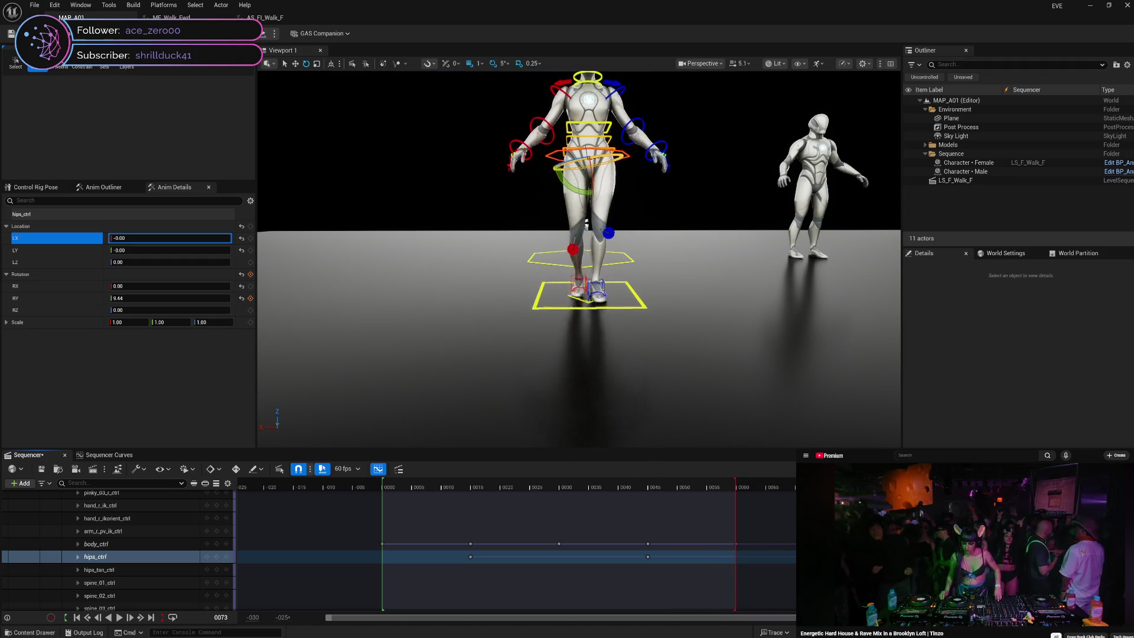
{"action": "left_click", "coordinate": [171, 17]}
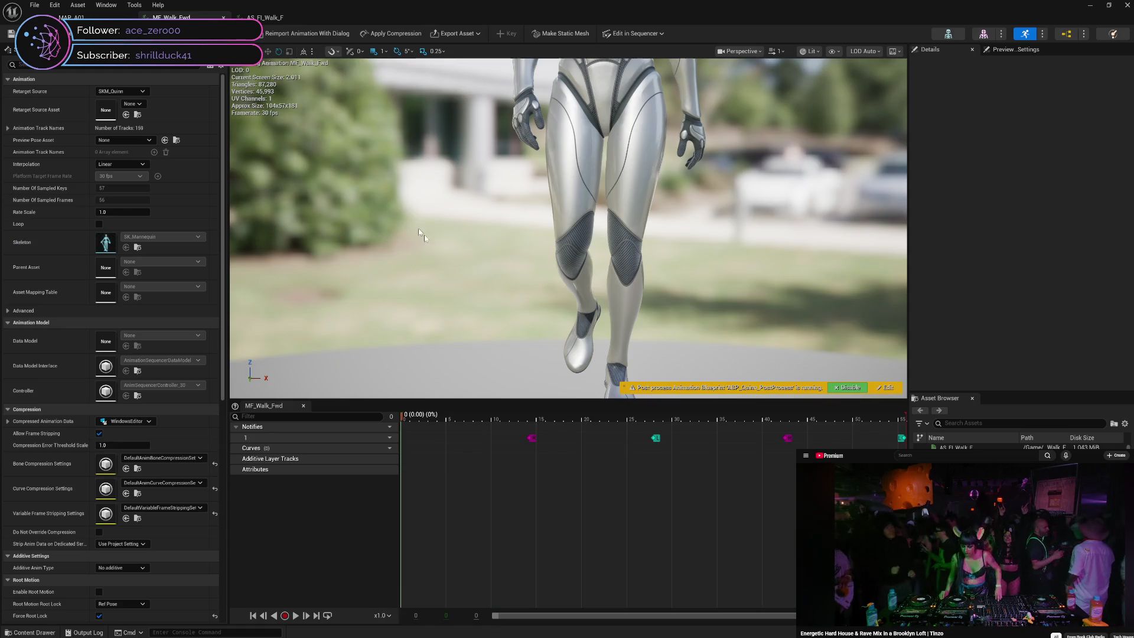
- Step through the MF_Walk_Fwd reference walk, ending around frame 38
{"action": "left_click_drag", "start_coordinate": [404, 418], "coordinate": [506, 416]}
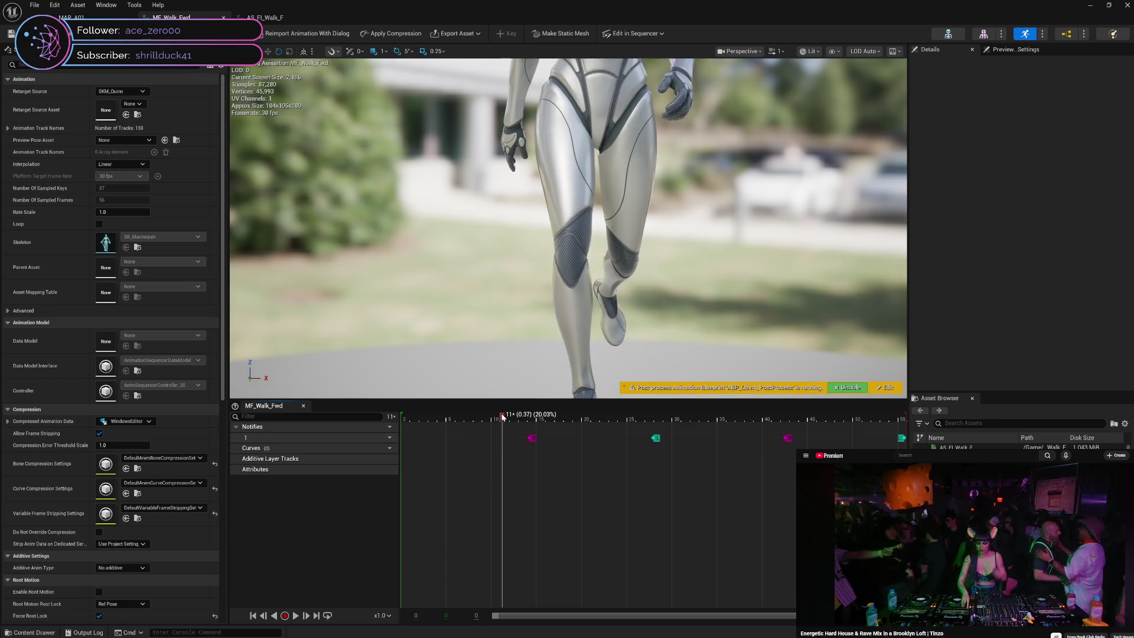
{"action": "mouse_move", "coordinate": [487, 418]}
{"action": "left_mouse_down"}
{"action": "mouse_move", "coordinate": [452, 418]}
{"action": "mouse_move", "coordinate": [763, 418]}
{"action": "mouse_move", "coordinate": [909, 436]}
{"action": "mouse_move", "coordinate": [761, 440]}
{"action": "left_mouse_up"}
{"action": "mouse_move", "coordinate": [687, 449]}
{"action": "left_mouse_down"}
{"action": "mouse_move", "coordinate": [392, 452]}
{"action": "mouse_move", "coordinate": [557, 444]}
{"action": "mouse_move", "coordinate": [832, 458]}
{"action": "mouse_move", "coordinate": [394, 493]}
{"action": "mouse_move", "coordinate": [806, 502]}
{"action": "left_mouse_up"}
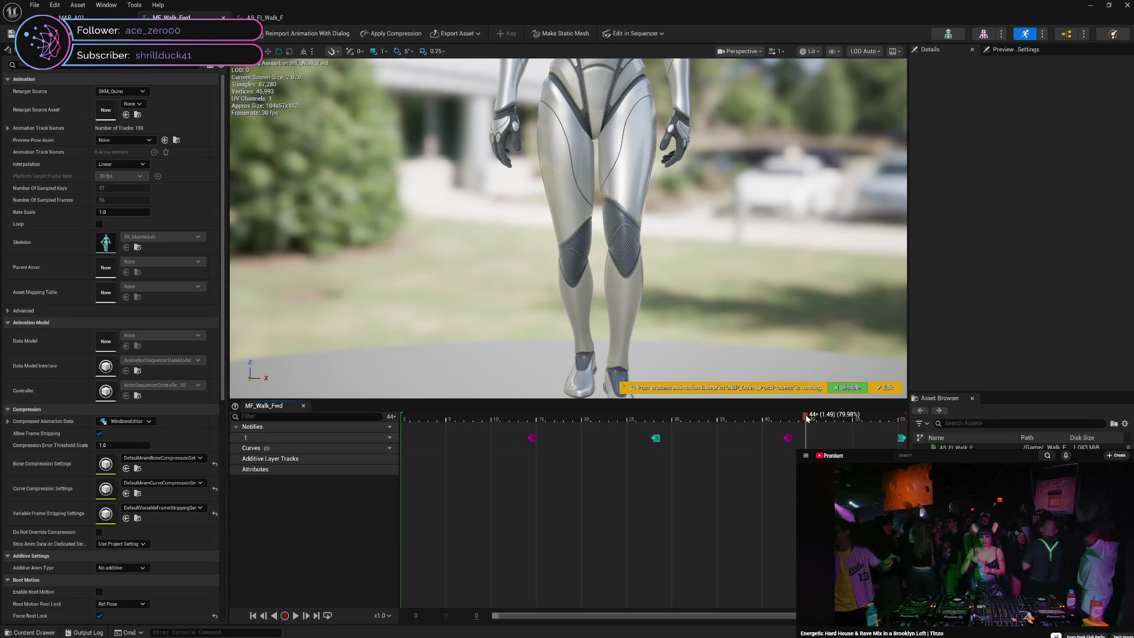
{"action": "mouse_move", "coordinate": [806, 418]}
{"action": "left_mouse_down"}
{"action": "mouse_move", "coordinate": [397, 441]}
{"action": "mouse_move", "coordinate": [914, 442]}
{"action": "mouse_move", "coordinate": [772, 463]}
{"action": "mouse_move", "coordinate": [391, 469]}
{"action": "mouse_move", "coordinate": [882, 473]}
{"action": "mouse_move", "coordinate": [754, 489]}
{"action": "mouse_move", "coordinate": [608, 473]}
{"action": "left_mouse_up"}
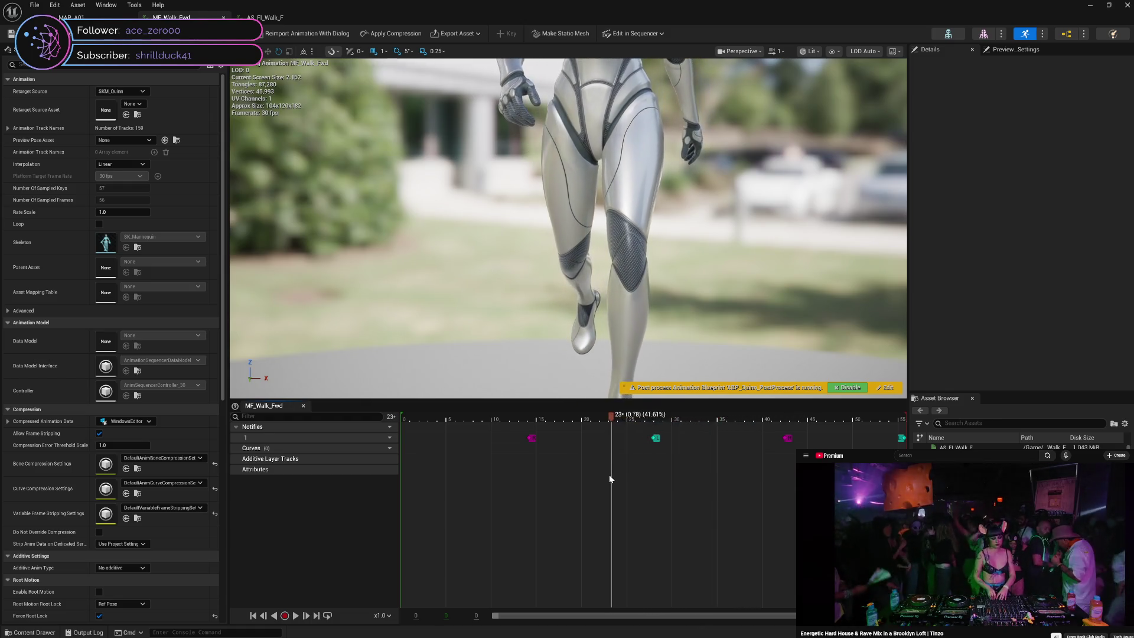
- Orbit to a side view of the legs, rewind the reference to frame 0, and return to MAP_A01
{"action": "mouse_move", "coordinate": [567, 236]}
{"action": "left_mouse_down"}
{"action": "mouse_move", "coordinate": [620, 242]}
{"action": "mouse_move", "coordinate": [532, 236]}
{"action": "mouse_move", "coordinate": [638, 236]}
{"action": "mouse_move", "coordinate": [555, 236]}
{"action": "left_mouse_up"}
{"action": "left_click_drag", "start_coordinate": [691, 313], "coordinate": [718, 317]}
{"action": "mouse_move", "coordinate": [608, 419]}
{"action": "left_mouse_down"}
{"action": "mouse_move", "coordinate": [417, 405]}
{"action": "mouse_move", "coordinate": [860, 423]}
{"action": "left_mouse_up"}
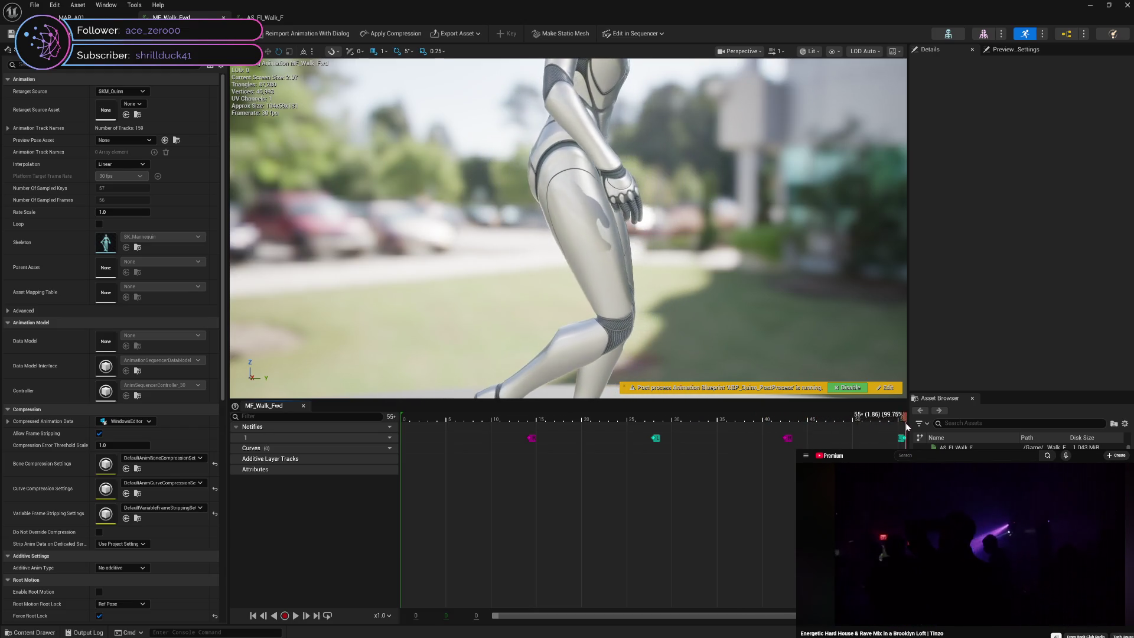
{"action": "mouse_move", "coordinate": [888, 431]}
{"action": "left_mouse_down"}
{"action": "mouse_move", "coordinate": [407, 442]}
{"action": "mouse_move", "coordinate": [796, 462]}
{"action": "left_mouse_up"}
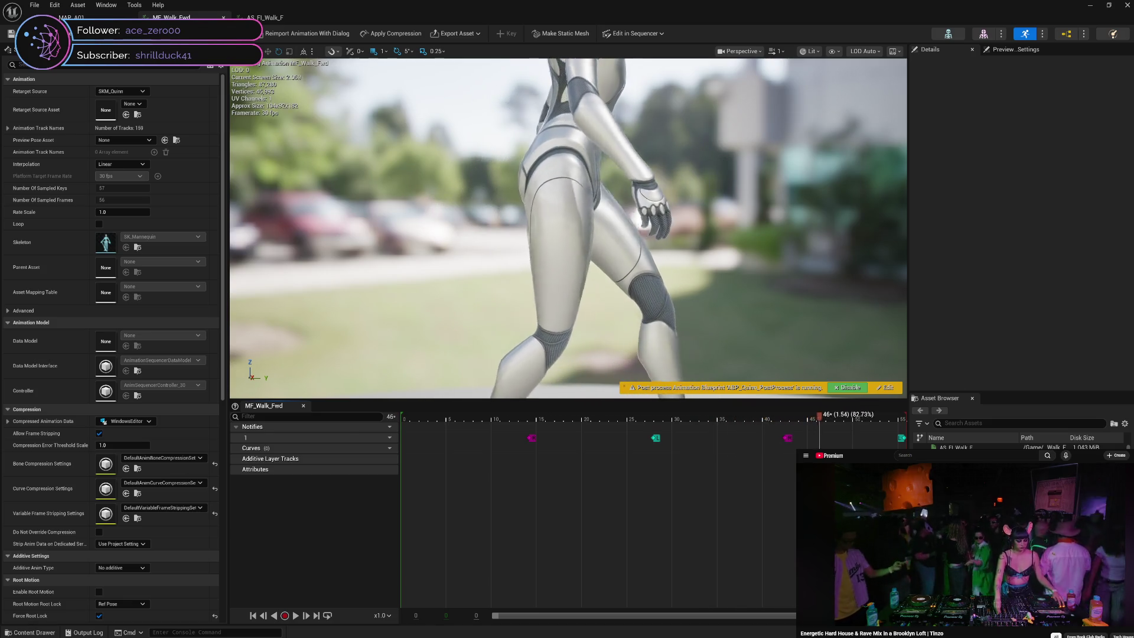
{"action": "mouse_move", "coordinate": [903, 462]}
{"action": "left_mouse_down"}
{"action": "mouse_move", "coordinate": [326, 490]}
{"action": "mouse_move", "coordinate": [427, 477]}
{"action": "mouse_move", "coordinate": [903, 521]}
{"action": "mouse_move", "coordinate": [757, 541]}
{"action": "mouse_move", "coordinate": [392, 549]}
{"action": "mouse_move", "coordinate": [904, 582]}
{"action": "left_mouse_up"}
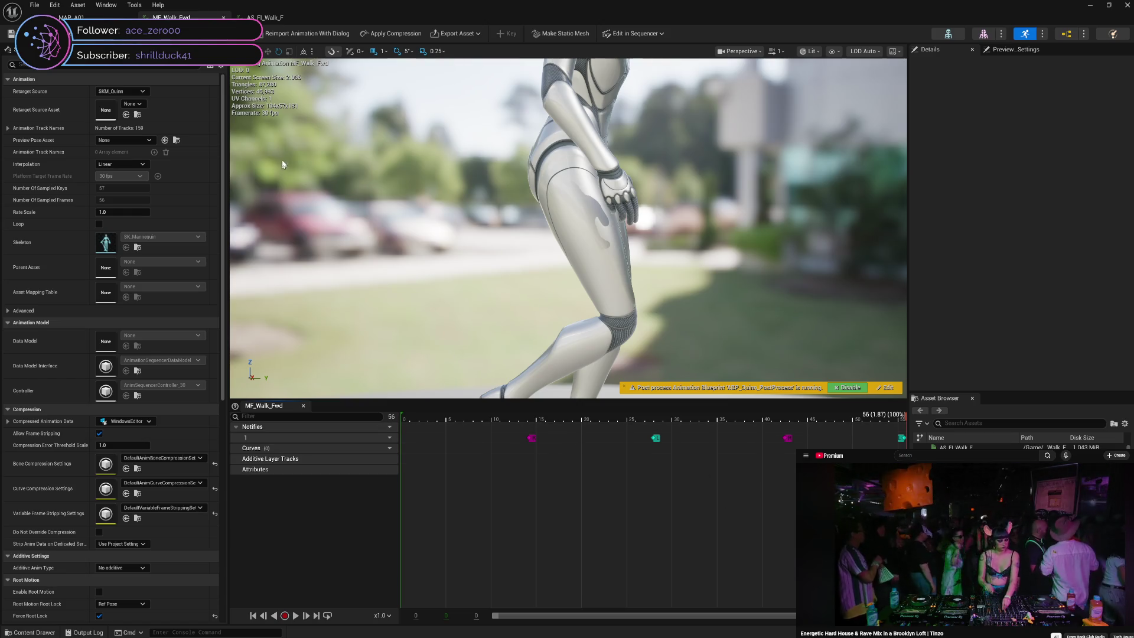
{"action": "left_click", "coordinate": [74, 17]}
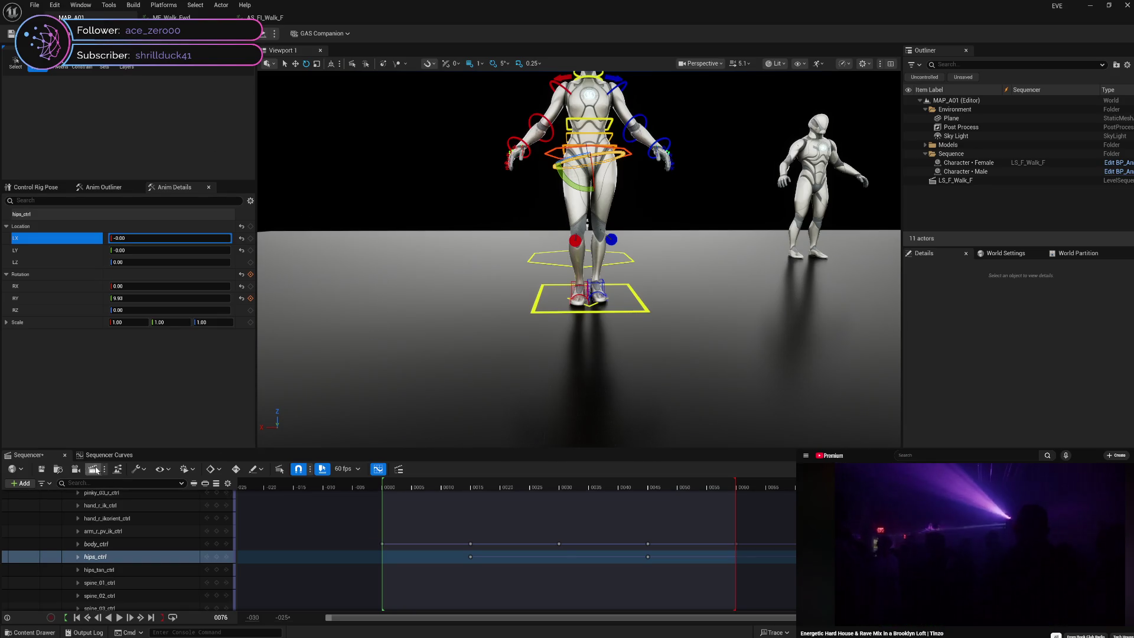
- Isolate the hips_ctrl Rotation.Pitch curve and play the walk from frame 15
{"action": "left_click", "coordinate": [107, 456]}
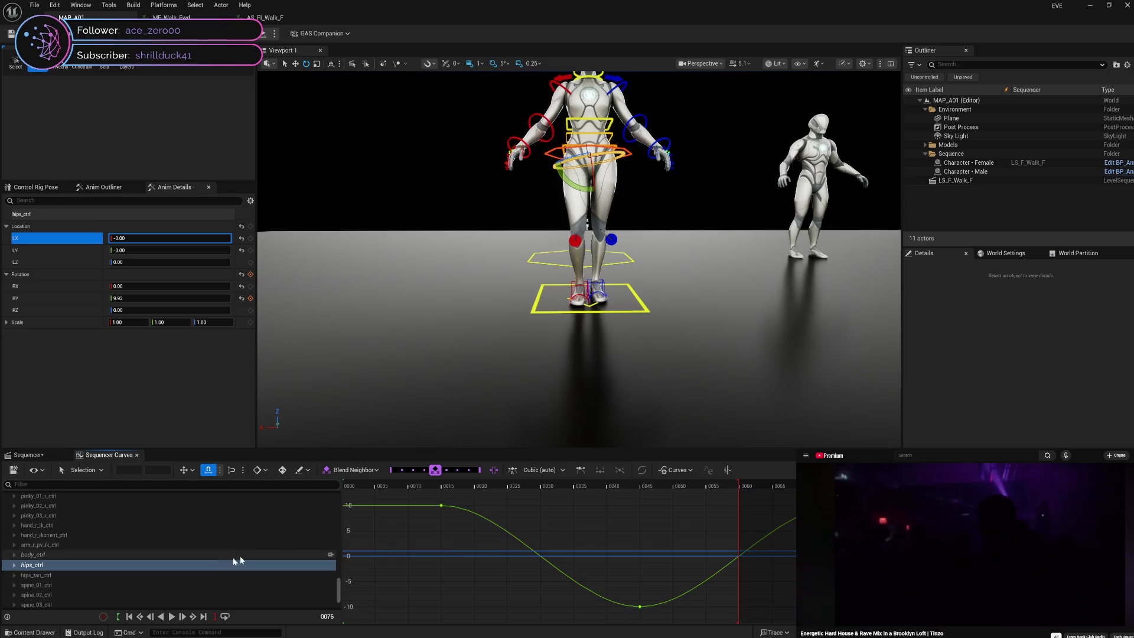
{"action": "left_click", "coordinate": [16, 568]}
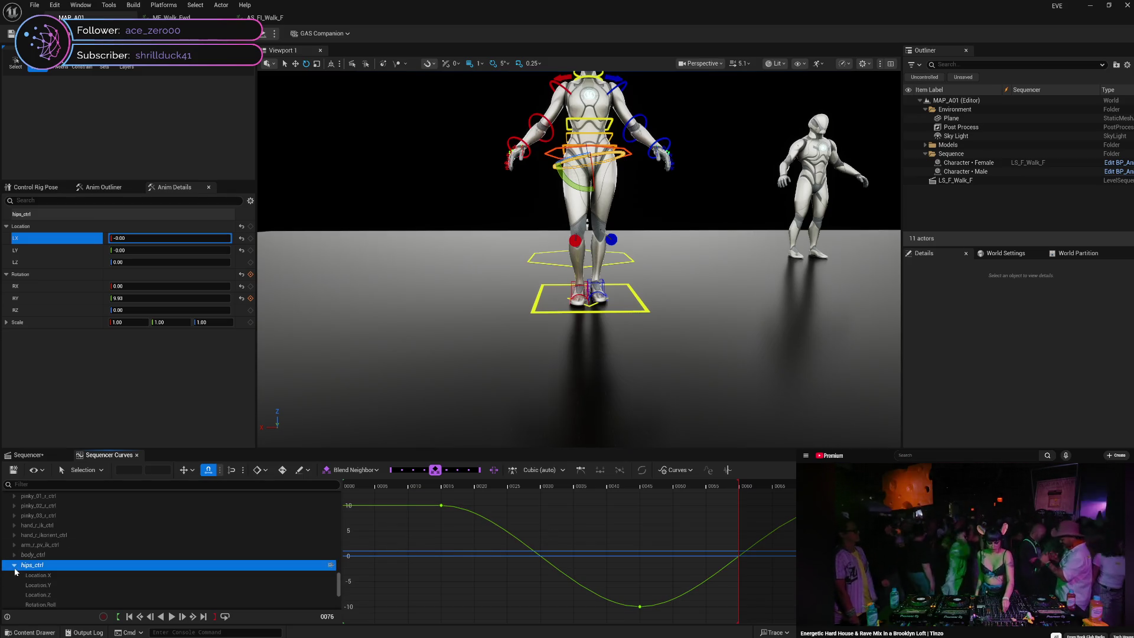
{"action": "key", "text": "Right"}
{"action": "left_click", "coordinate": [96, 586]}
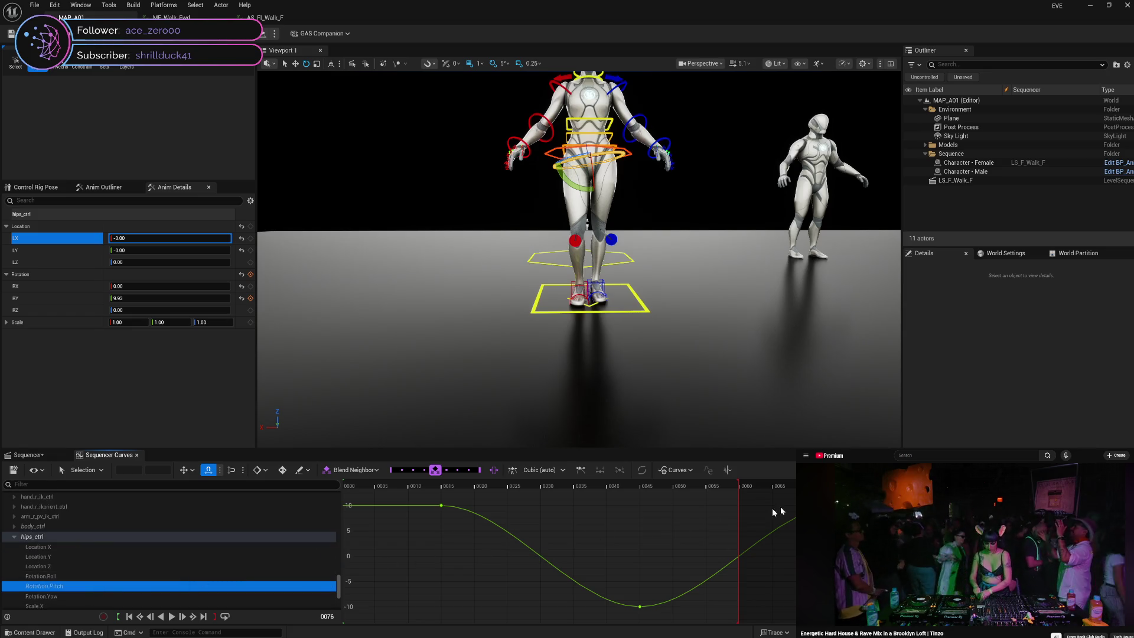
{"action": "mouse_move", "coordinate": [738, 501]}
{"action": "left_mouse_down"}
{"action": "mouse_move", "coordinate": [444, 507]}
{"action": "mouse_move", "coordinate": [751, 502]}
{"action": "left_mouse_up"}
{"action": "key", "text": "space"}
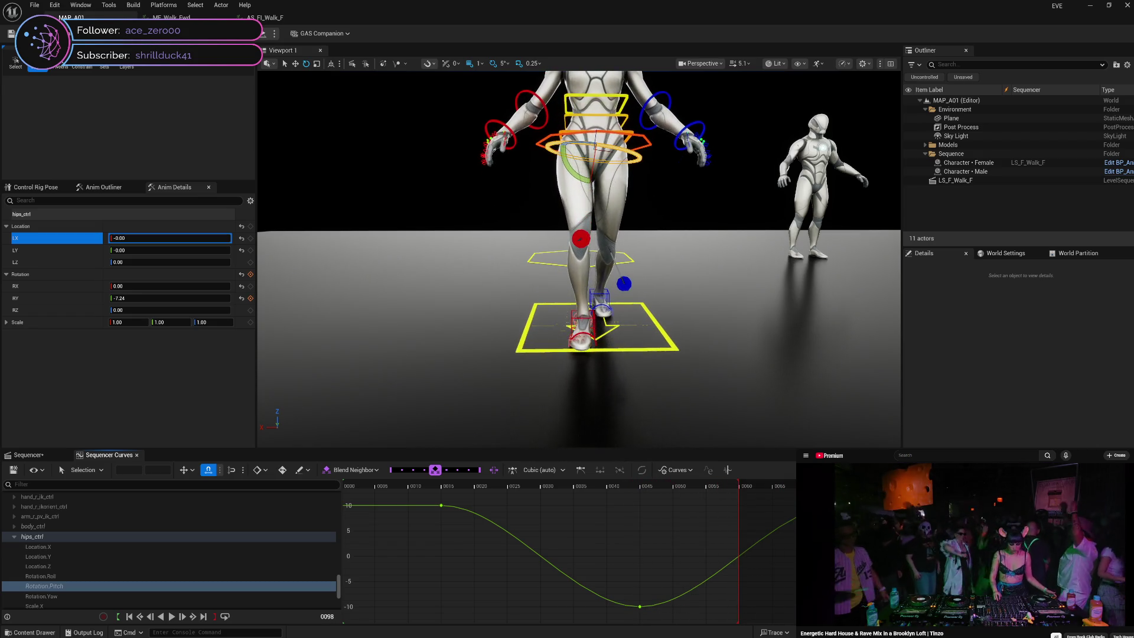
{"action": "mouse_move", "coordinate": [733, 552]}
{"action": "left_mouse_down"}
{"action": "mouse_move", "coordinate": [450, 568]}
{"action": "mouse_move", "coordinate": [626, 568]}
{"action": "mouse_move", "coordinate": [579, 583]}
{"action": "left_mouse_up"}
- Break and weight the tangents of the frame 45 low key, then ease the curve between keys
{"action": "middle_click", "coordinate": [640, 604]}
{"action": "right_click", "coordinate": [642, 605]}
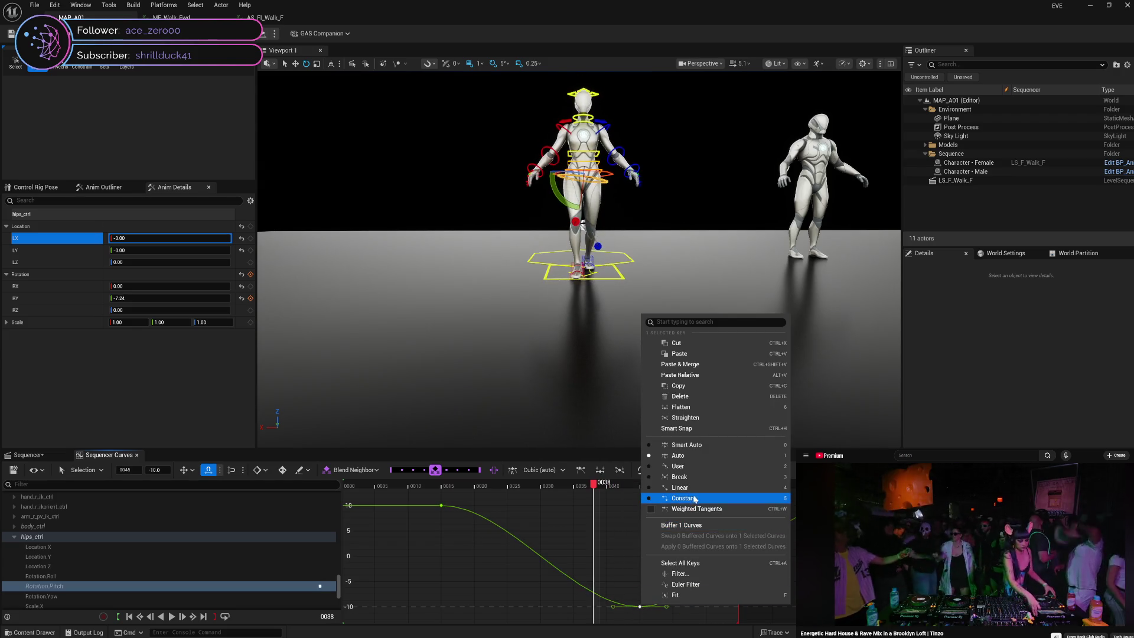
{"action": "left_click", "coordinate": [696, 477]}
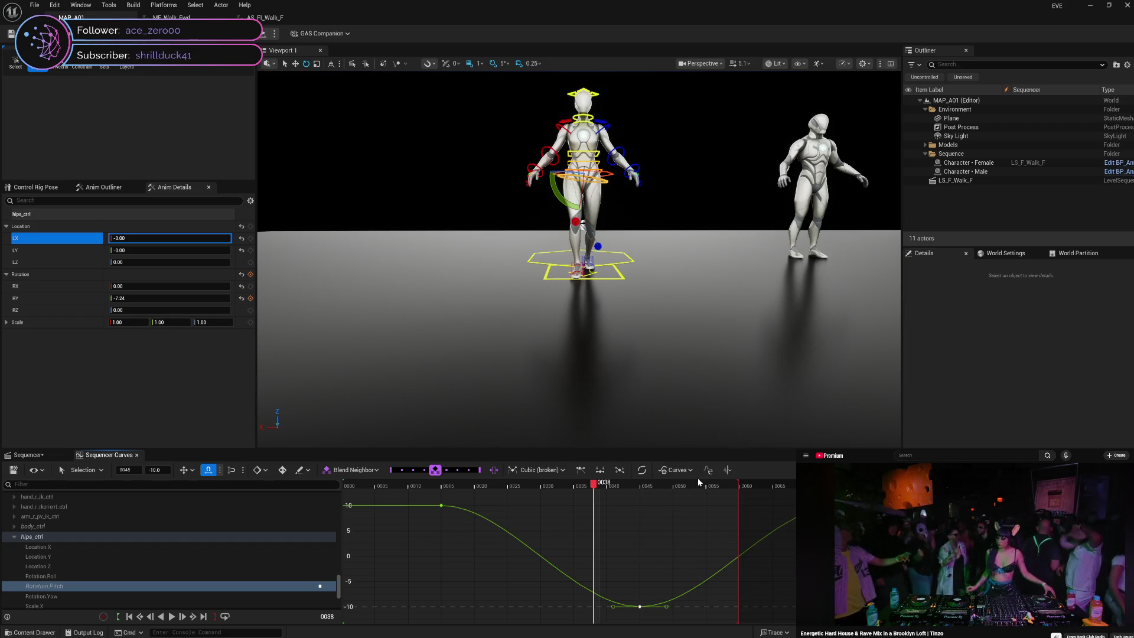
{"action": "right_click", "coordinate": [640, 607]}
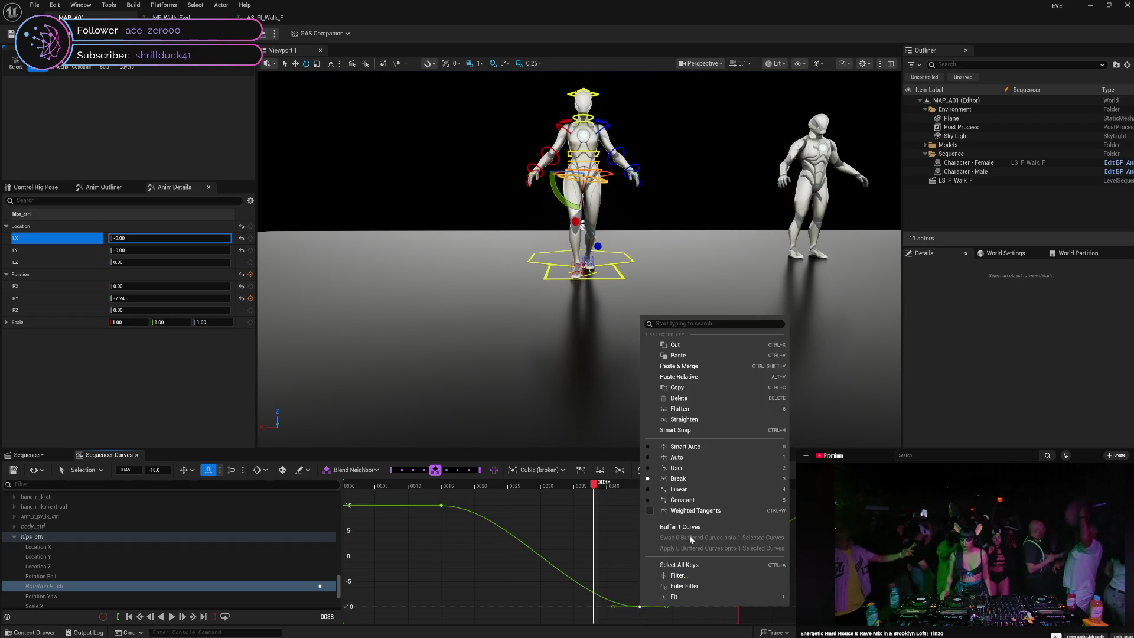
{"action": "left_click", "coordinate": [679, 511]}
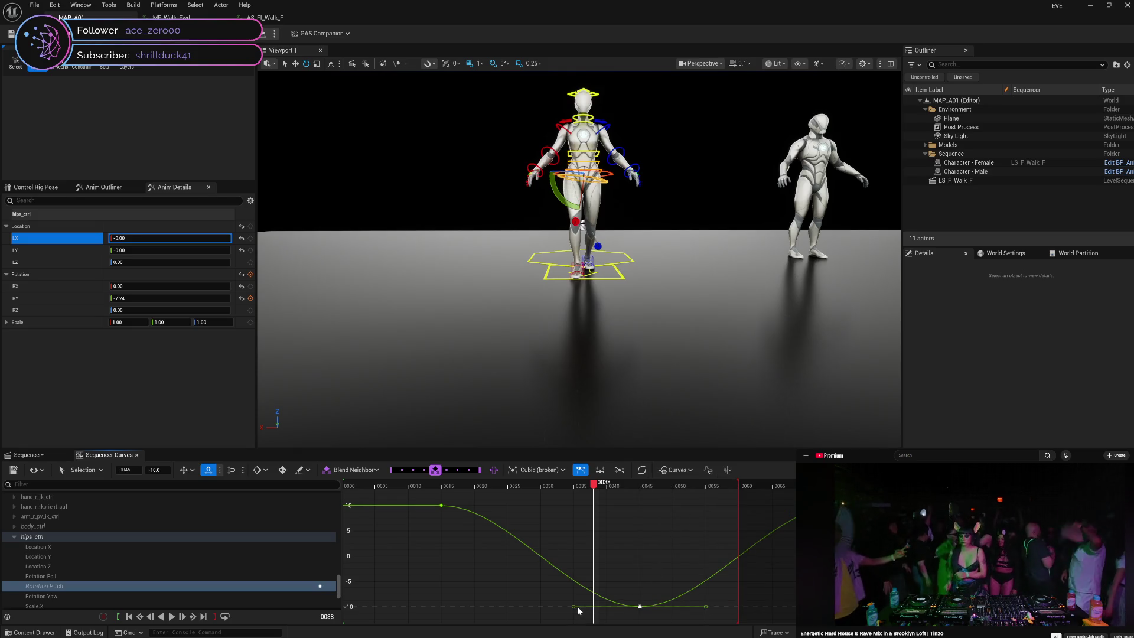
{"action": "left_click", "coordinate": [639, 606]}
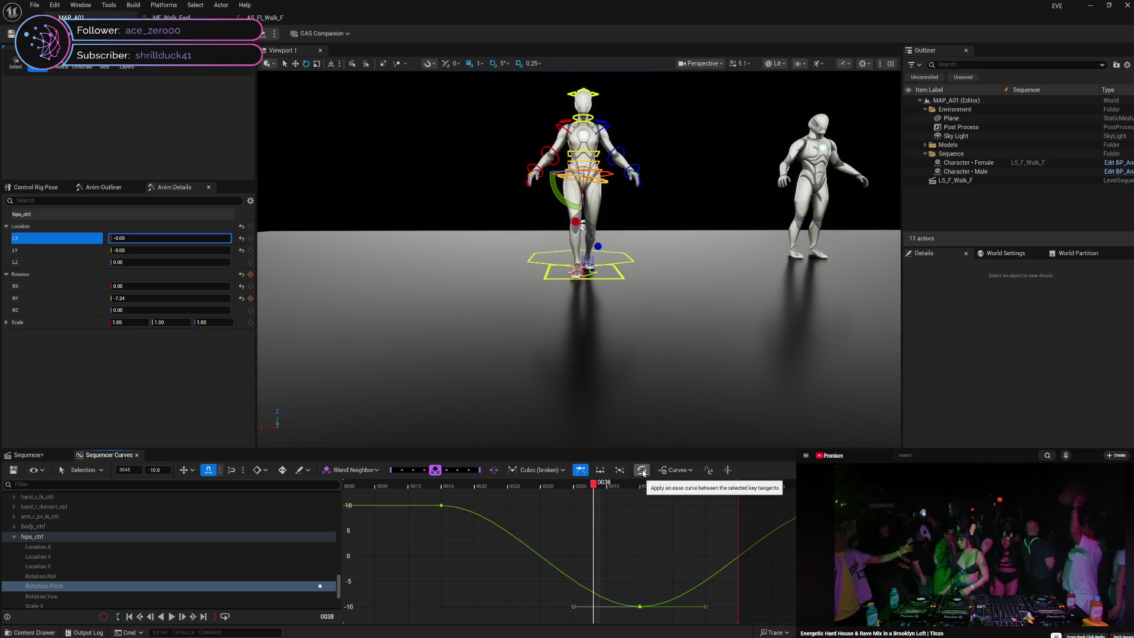
{"action": "left_click", "coordinate": [641, 470]}
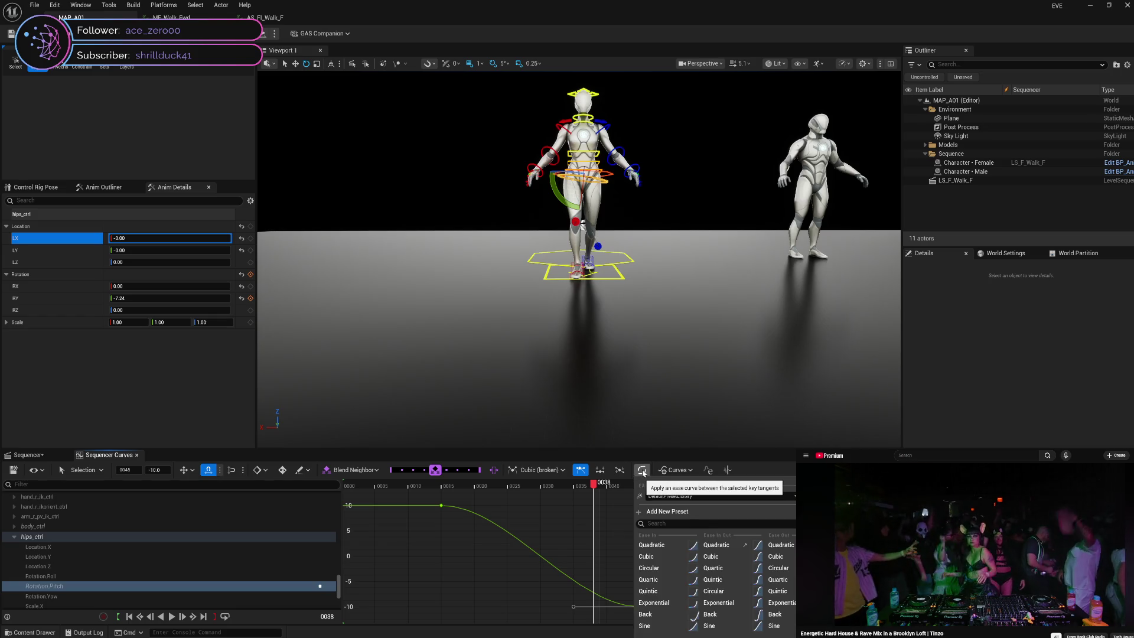
{"action": "left_click", "coordinate": [532, 587]}
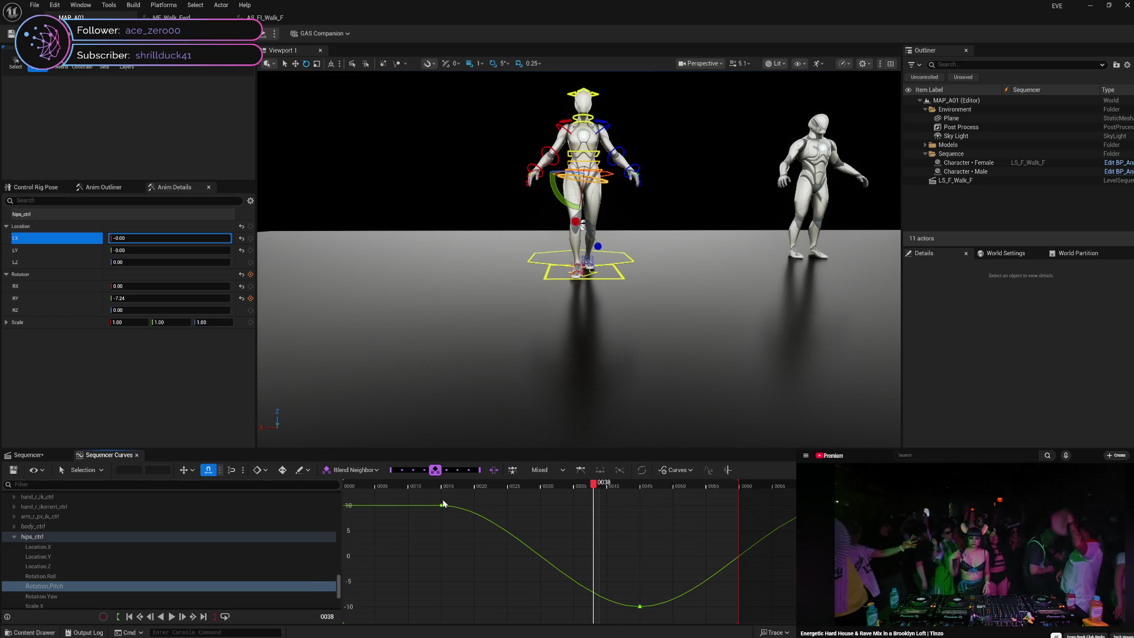
- Set the frame 45 key's tangents to linear, then deselect the keys
{"action": "right_click", "coordinate": [641, 607]}
{"action": "left_click", "coordinate": [656, 490]}
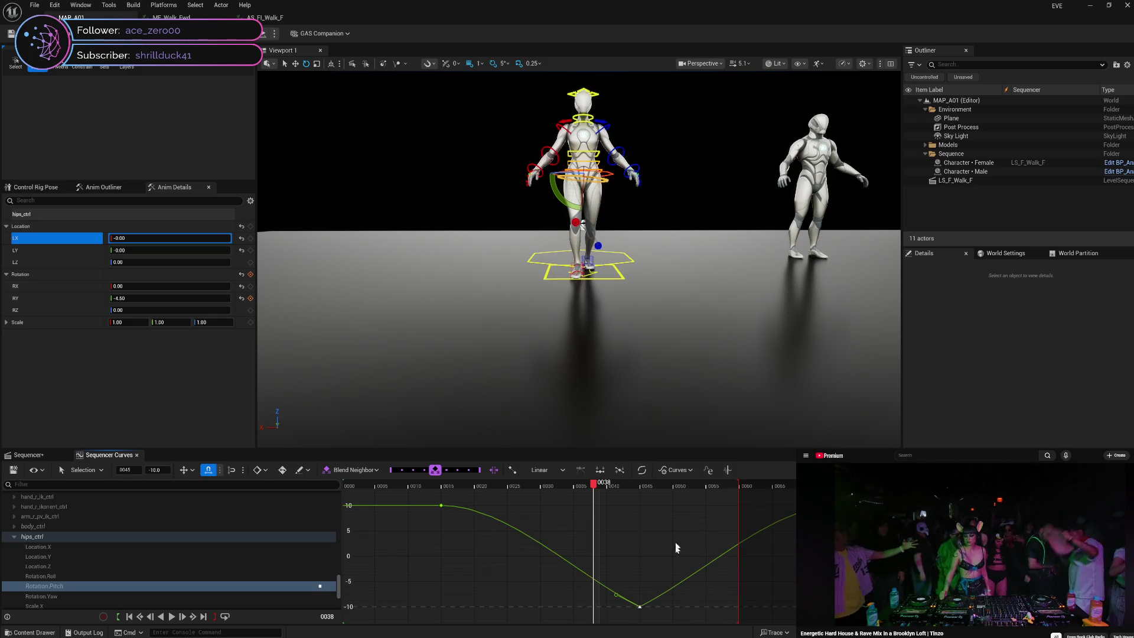
{"action": "mouse_move", "coordinate": [647, 607]}
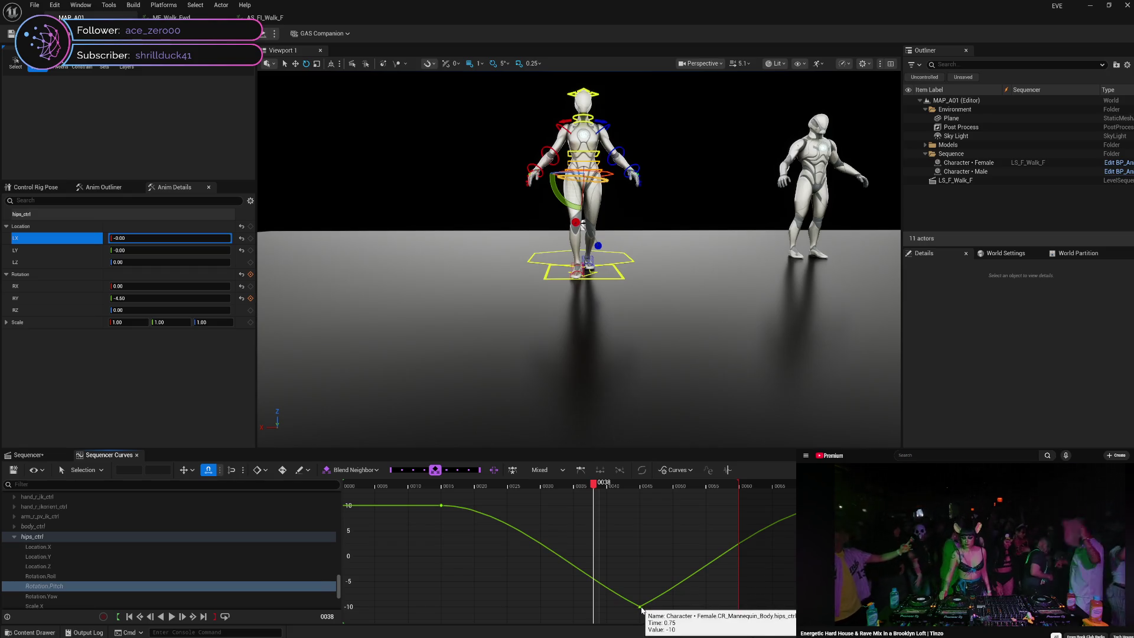
{"action": "right_click", "coordinate": [647, 607]}
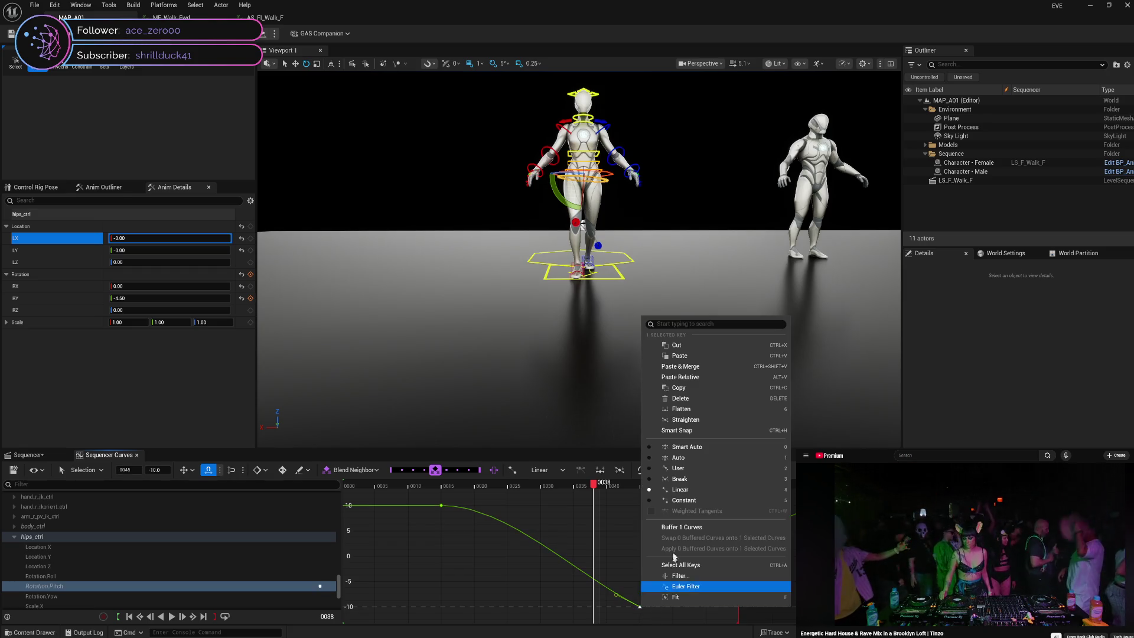
{"action": "left_click", "coordinate": [679, 489]}
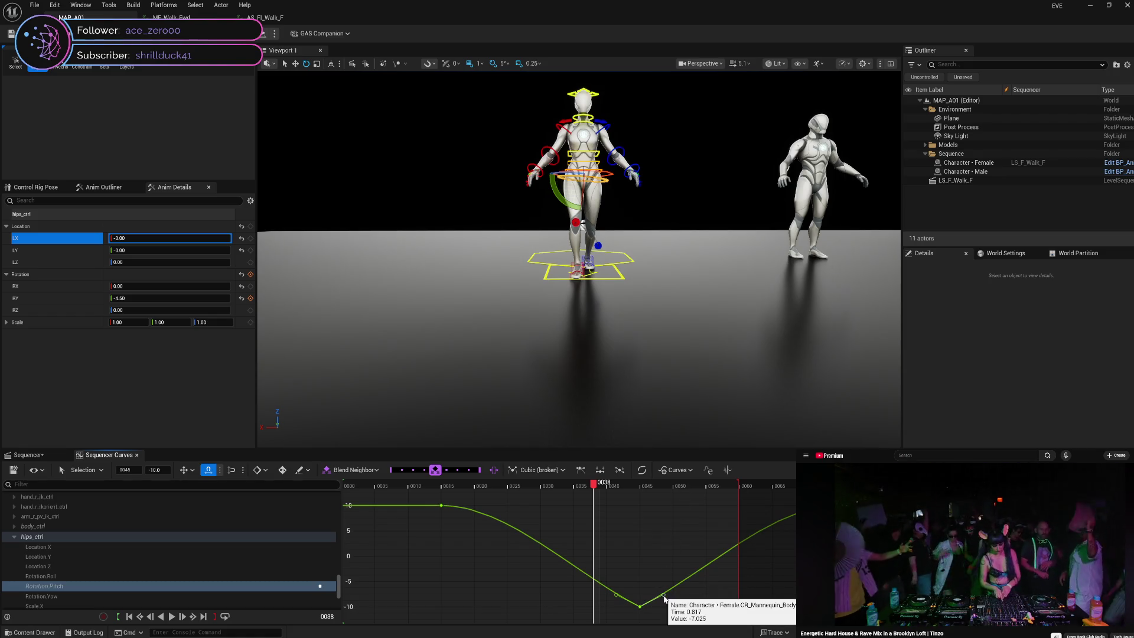
{"action": "right_click", "coordinate": [642, 607]}
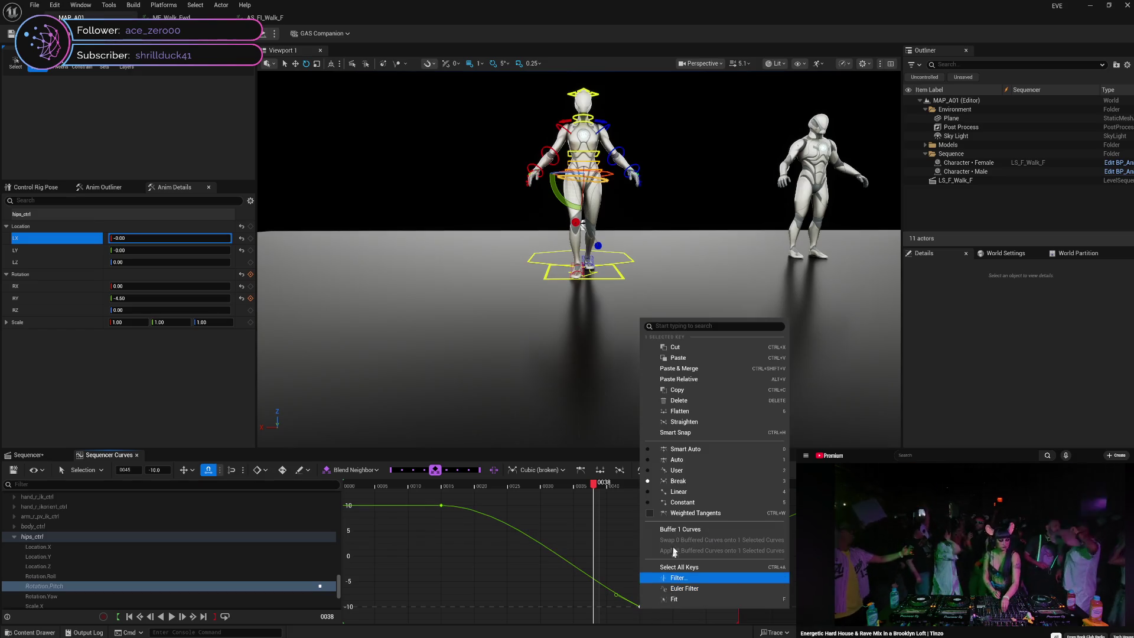
{"action": "left_click", "coordinate": [673, 513]}
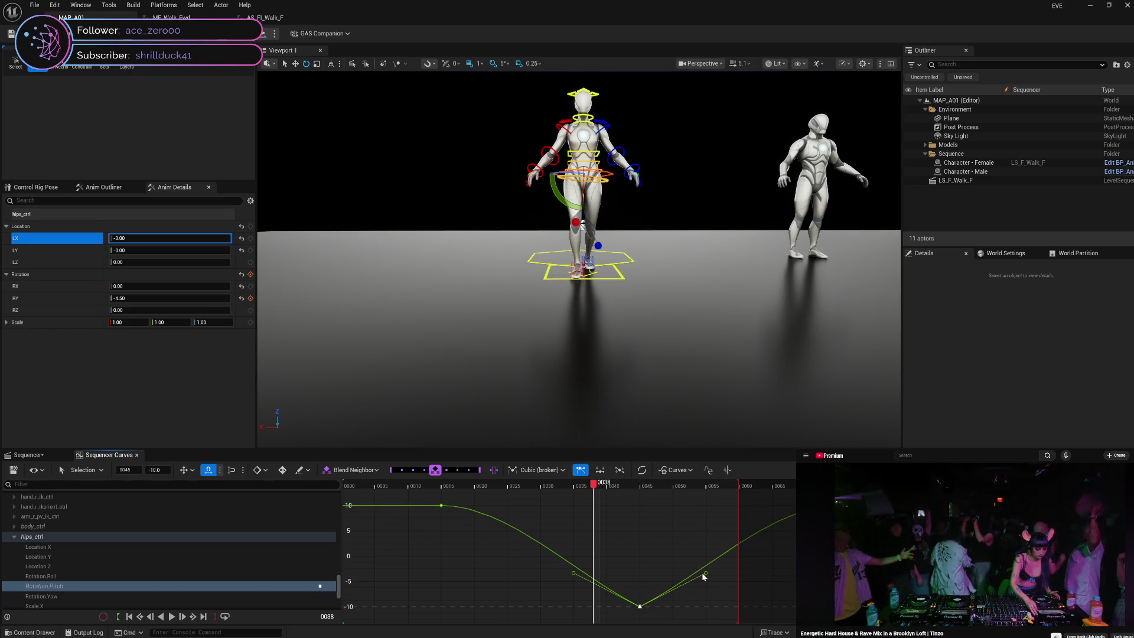
- Apply a Quadratic ease-in-out to the frame 45 key and preview the pose at frame 52
{"action": "left_click", "coordinate": [639, 606]}
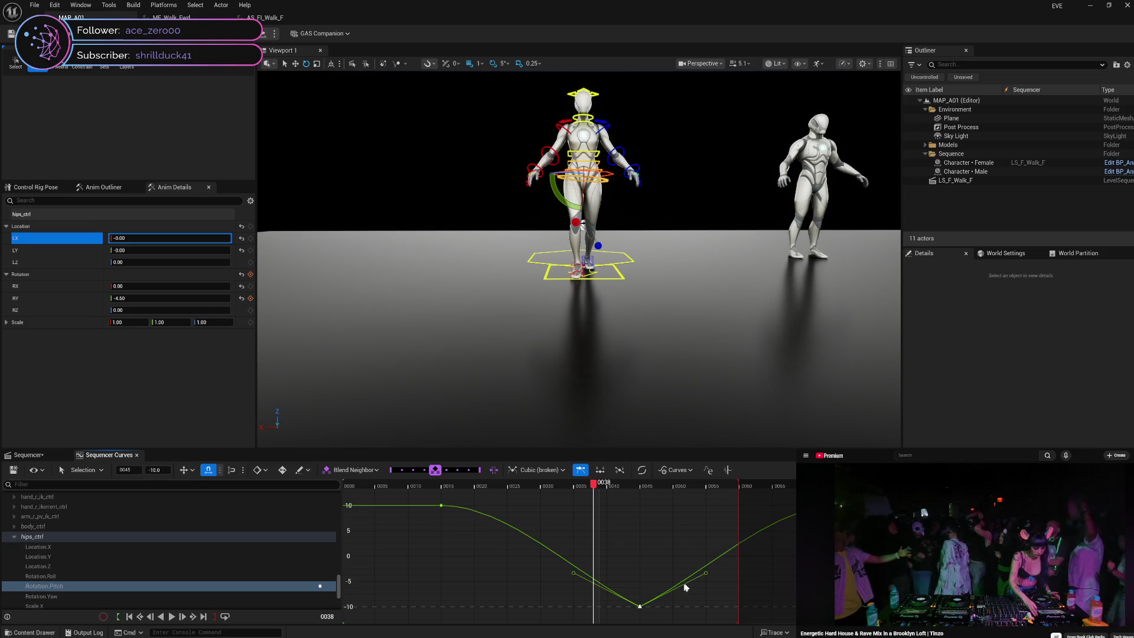
{"action": "left_click", "coordinate": [646, 474]}
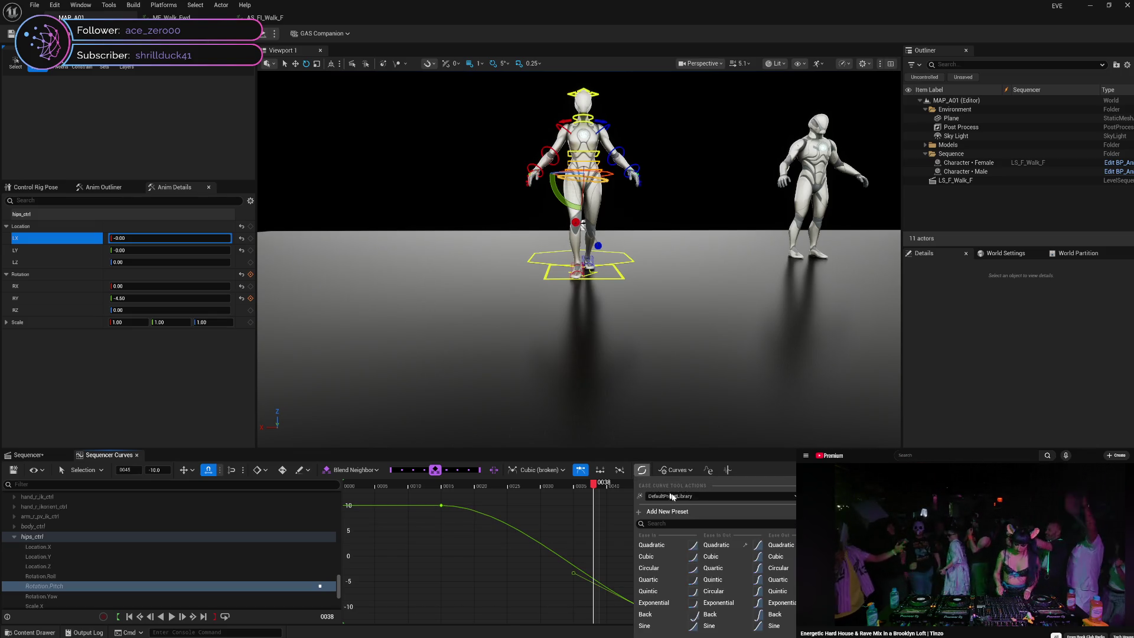
{"action": "left_click", "coordinate": [717, 545]}
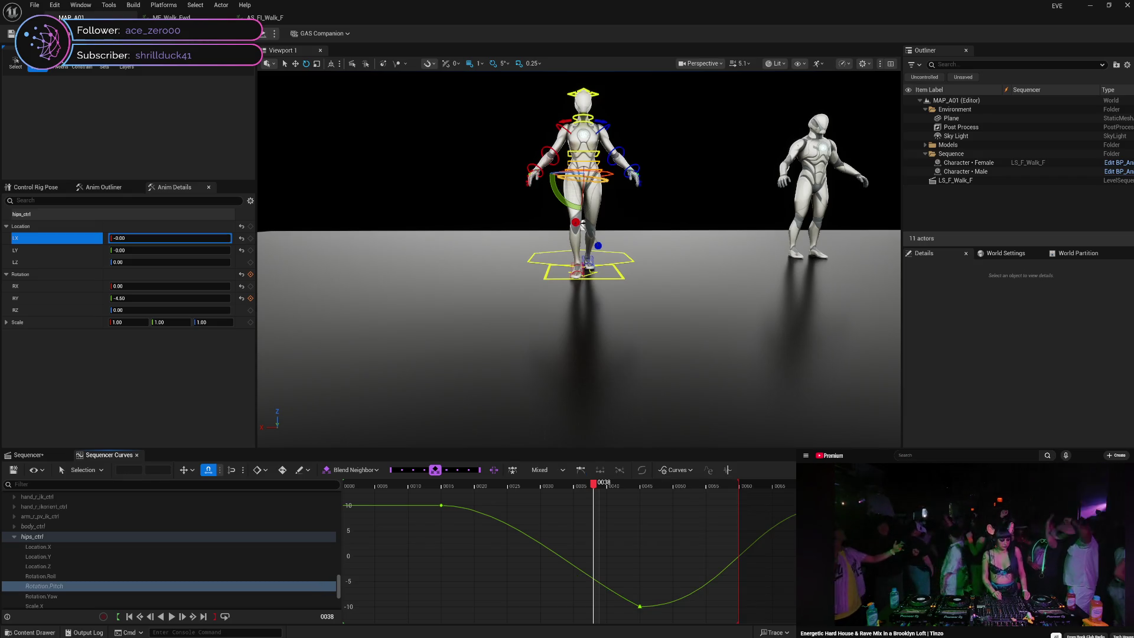
{"action": "left_click_drag", "start_coordinate": [594, 487], "coordinate": [827, 497]}
- Give the frame 75 pitch key broken, weighted tangents
{"action": "left_click", "coordinate": [838, 504]}
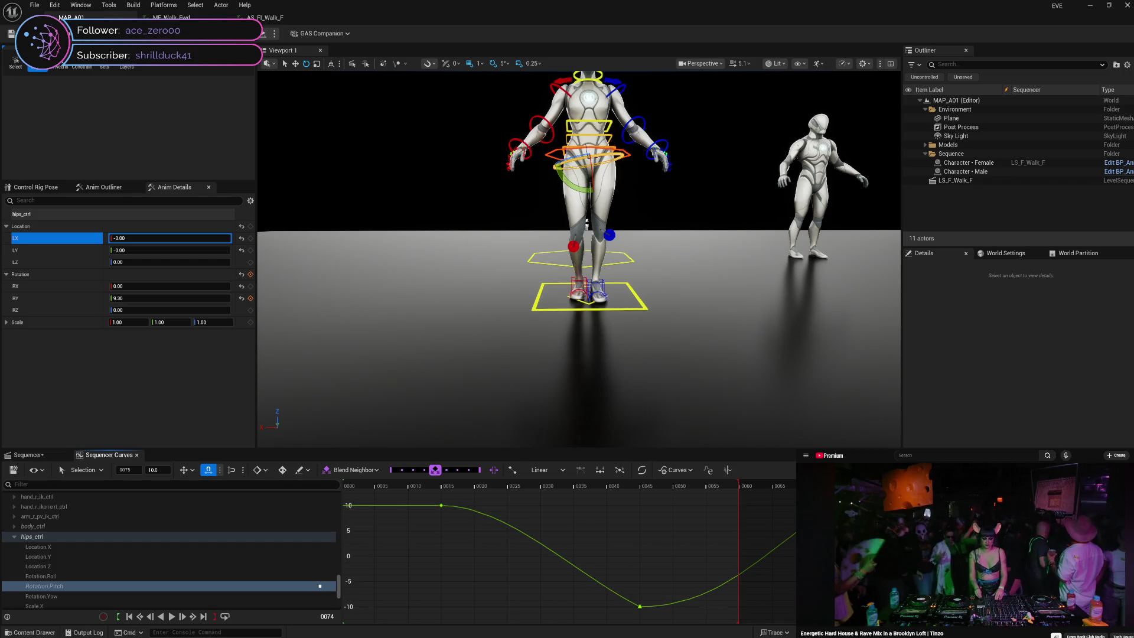
{"action": "mouse_move", "coordinate": [794, 529]}
{"action": "left_mouse_down"}
{"action": "mouse_move", "coordinate": [577, 528]}
{"action": "mouse_move", "coordinate": [826, 518]}
{"action": "left_mouse_up"}
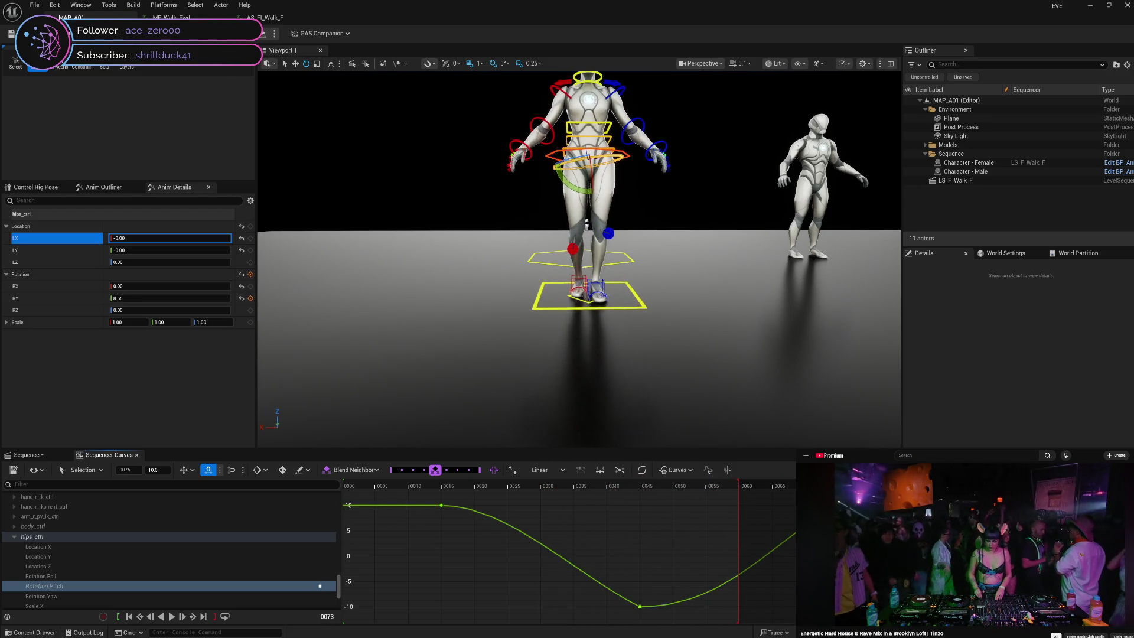
{"action": "right_click", "coordinate": [838, 518]}
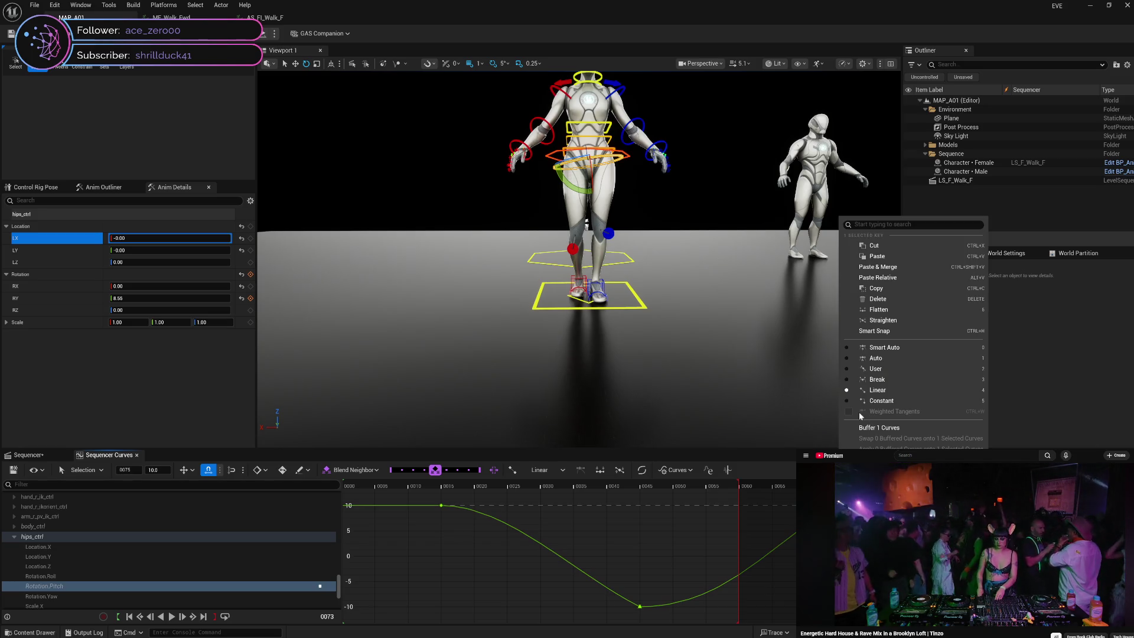
{"action": "left_click", "coordinate": [873, 379]}
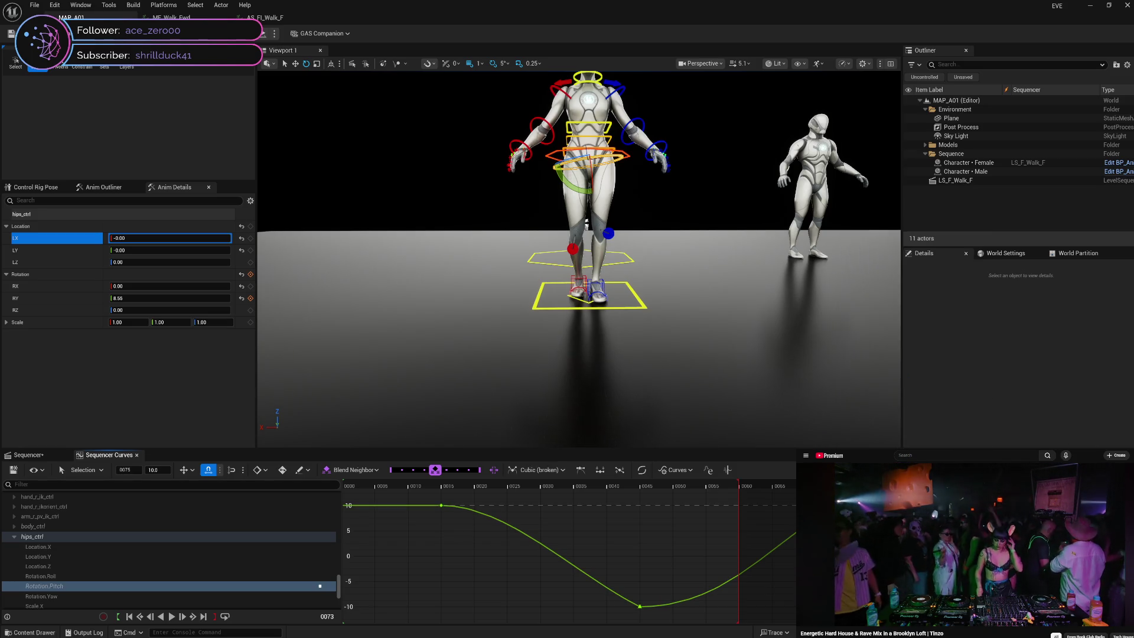
{"action": "right_click", "coordinate": [839, 518]}
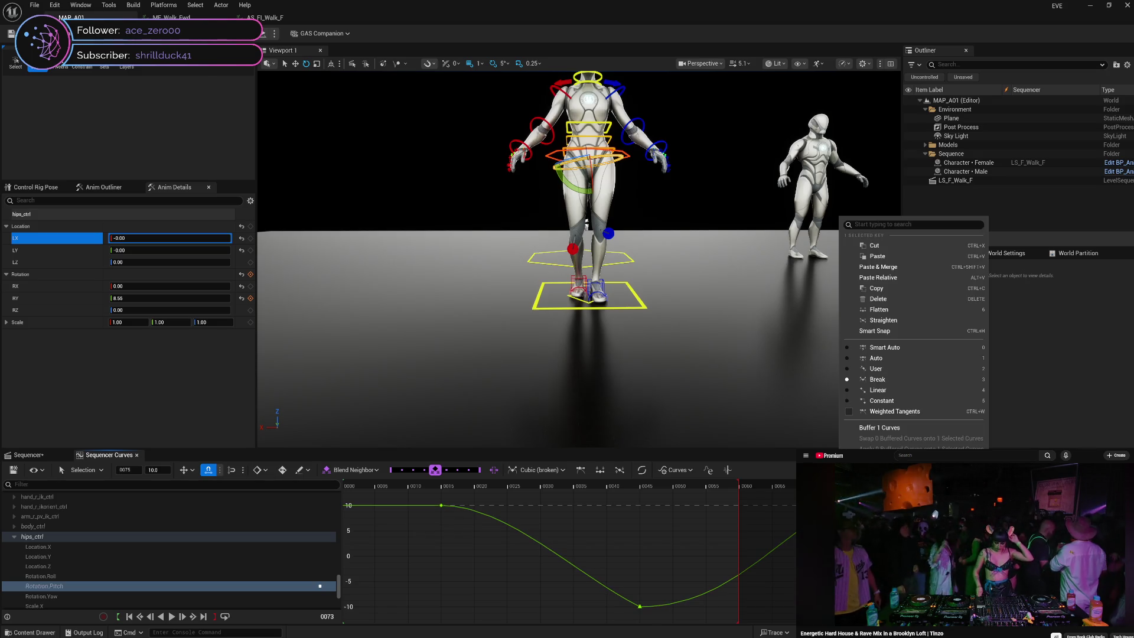
{"action": "left_click", "coordinate": [909, 408]}
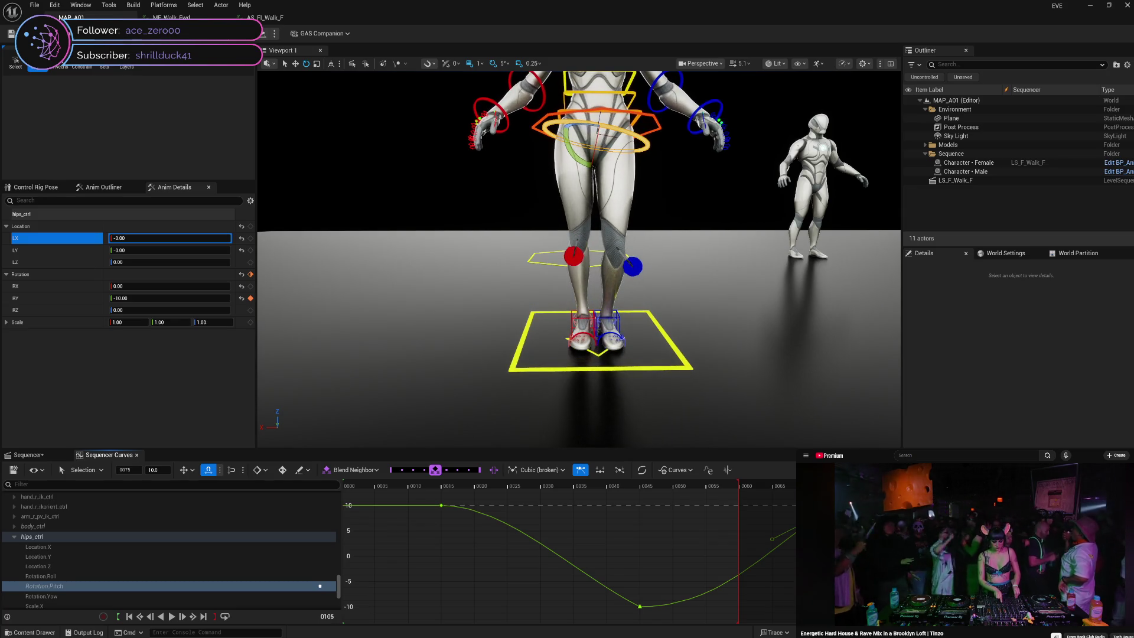
- Scrub through frames 17, 75 and 45 to check the motion, then select the frame 15 key
{"action": "mouse_move", "coordinate": [673, 517]}
{"action": "left_mouse_down"}
{"action": "mouse_move", "coordinate": [454, 513]}
{"action": "mouse_move", "coordinate": [1085, 528]}
{"action": "left_mouse_up"}
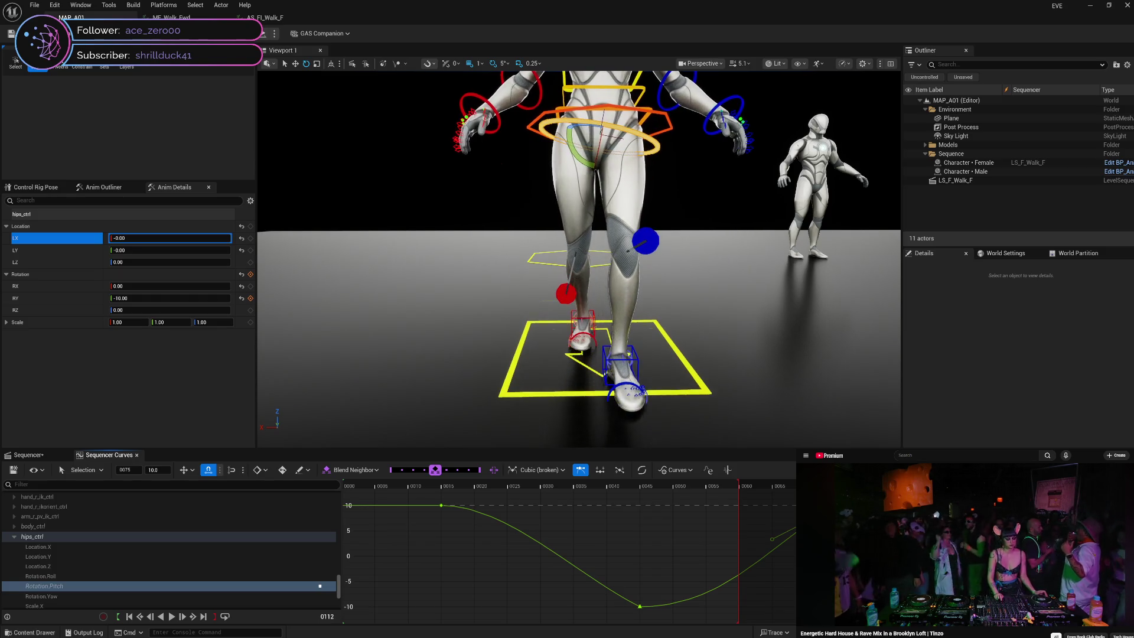
{"action": "left_click", "coordinate": [778, 554]}
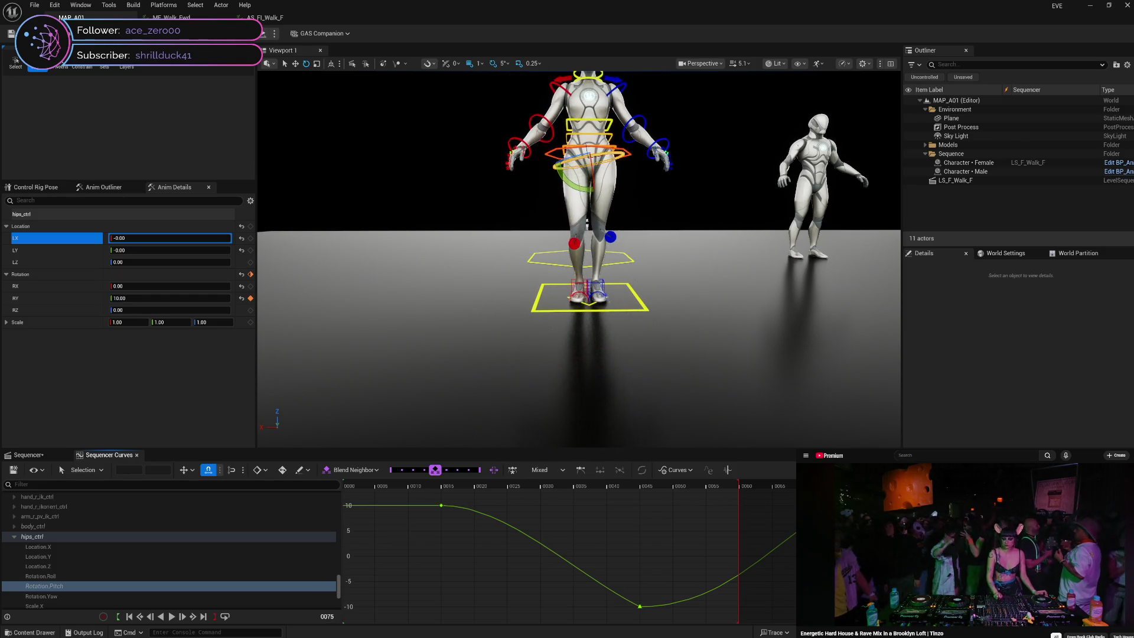
{"action": "mouse_move", "coordinate": [790, 496]}
{"action": "left_mouse_down"}
{"action": "mouse_move", "coordinate": [446, 494]}
{"action": "mouse_move", "coordinate": [650, 501]}
{"action": "left_mouse_up"}
{"action": "left_click", "coordinate": [441, 506]}
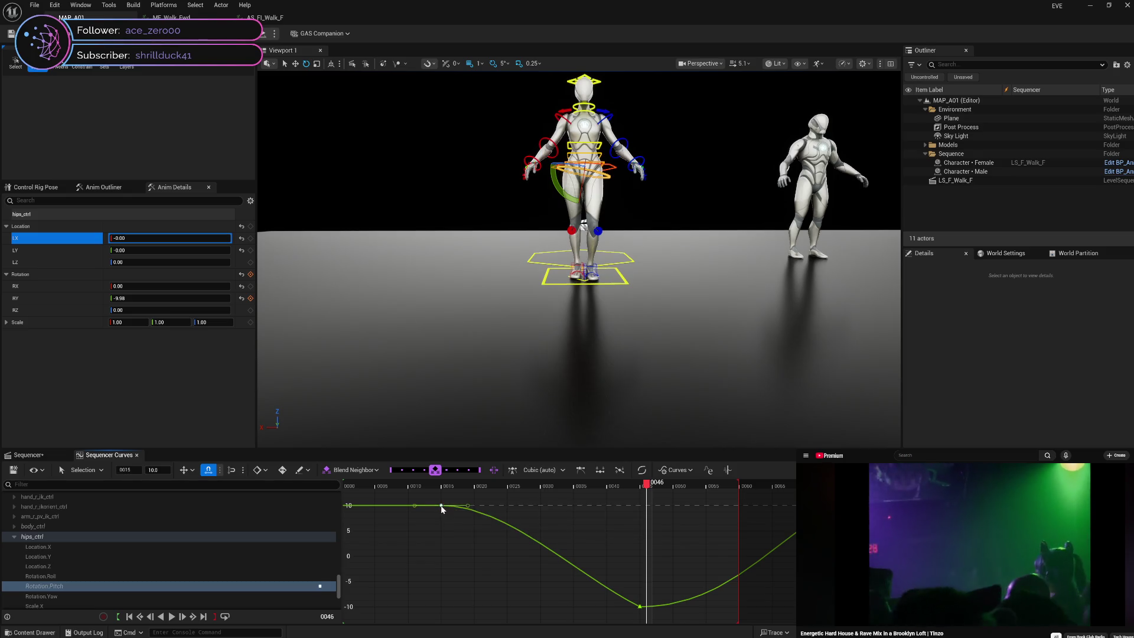
- Apply a Quadratic ease to the bottom pitch key at frame 46
{"action": "left_click", "coordinate": [639, 607]}
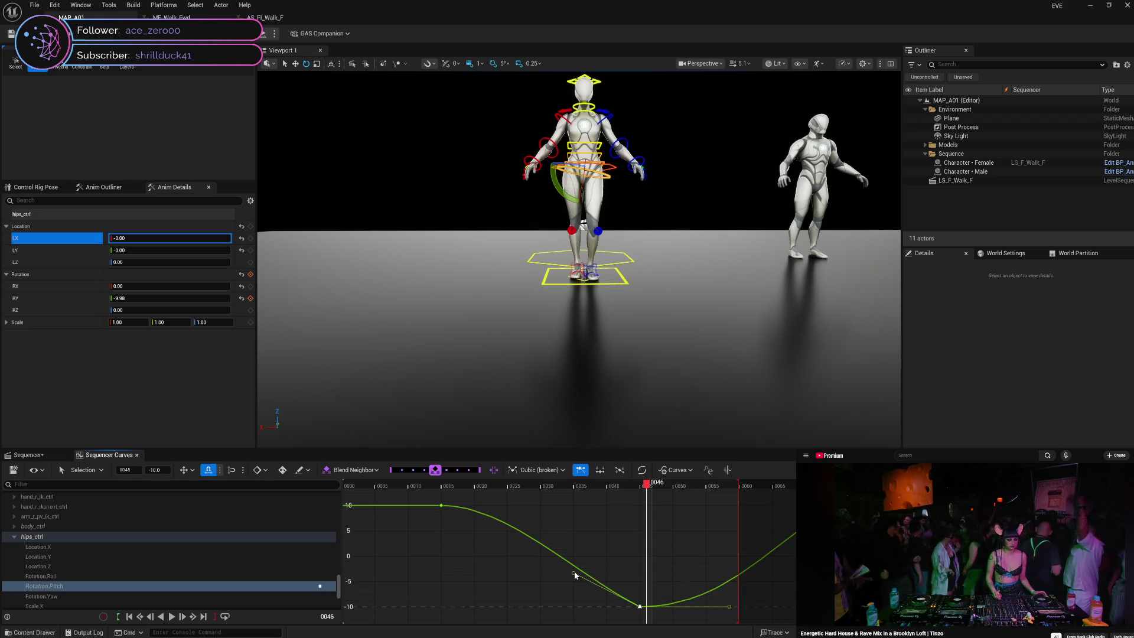
{"action": "left_click", "coordinate": [642, 470]}
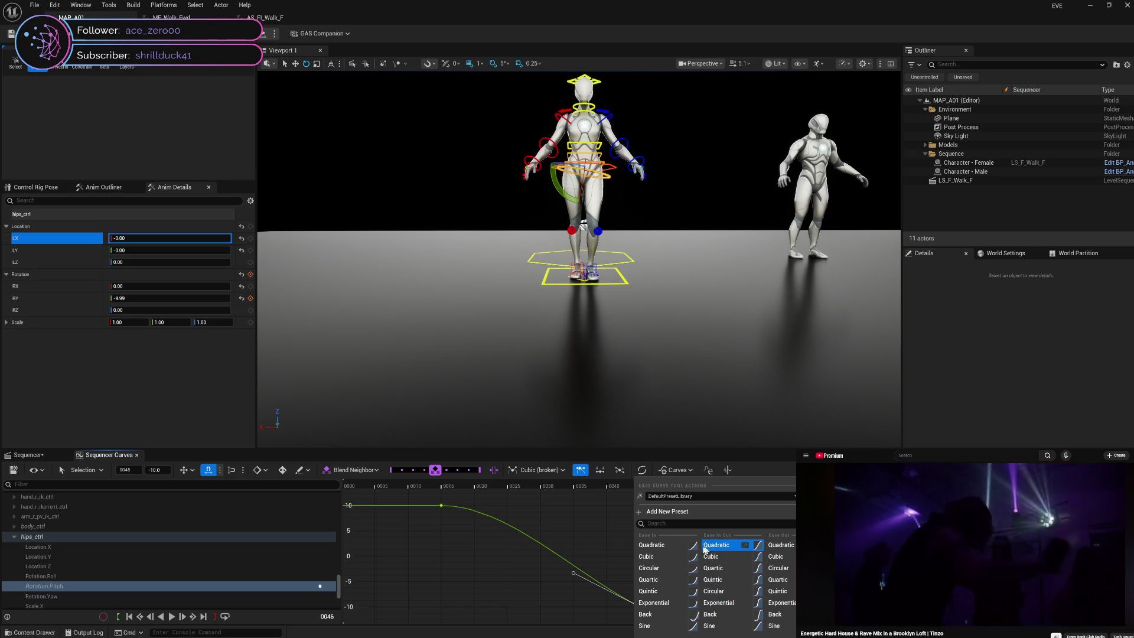
{"action": "left_click", "coordinate": [575, 520]}
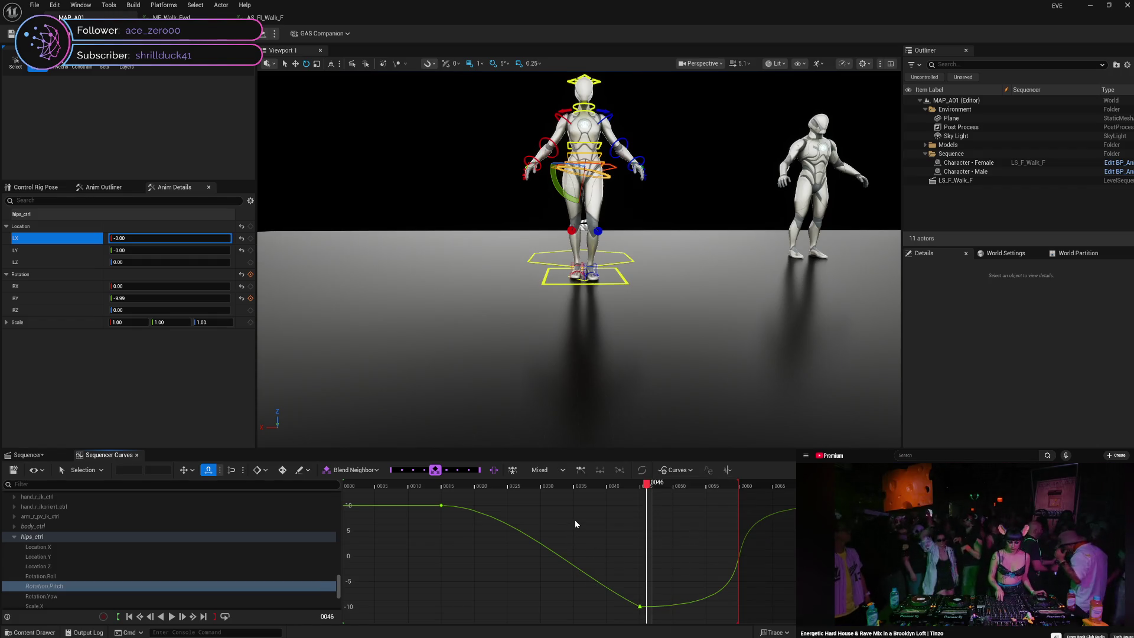
- Give the frame 15 pitch key broken, weighted tangents
{"action": "left_click", "coordinate": [442, 506]}
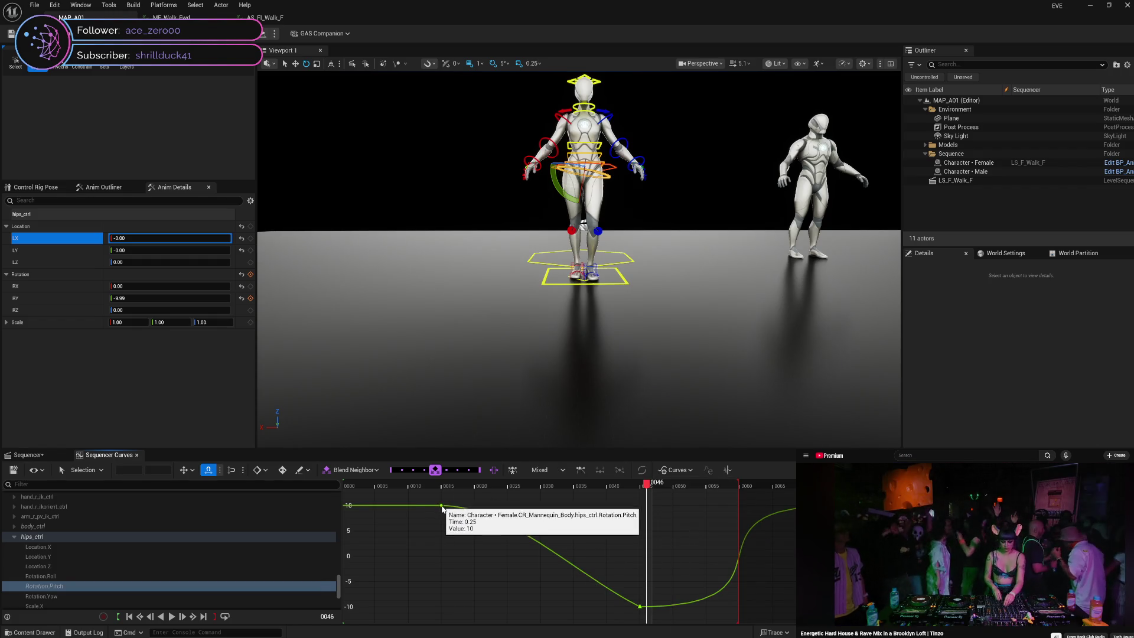
{"action": "right_click", "coordinate": [443, 509]}
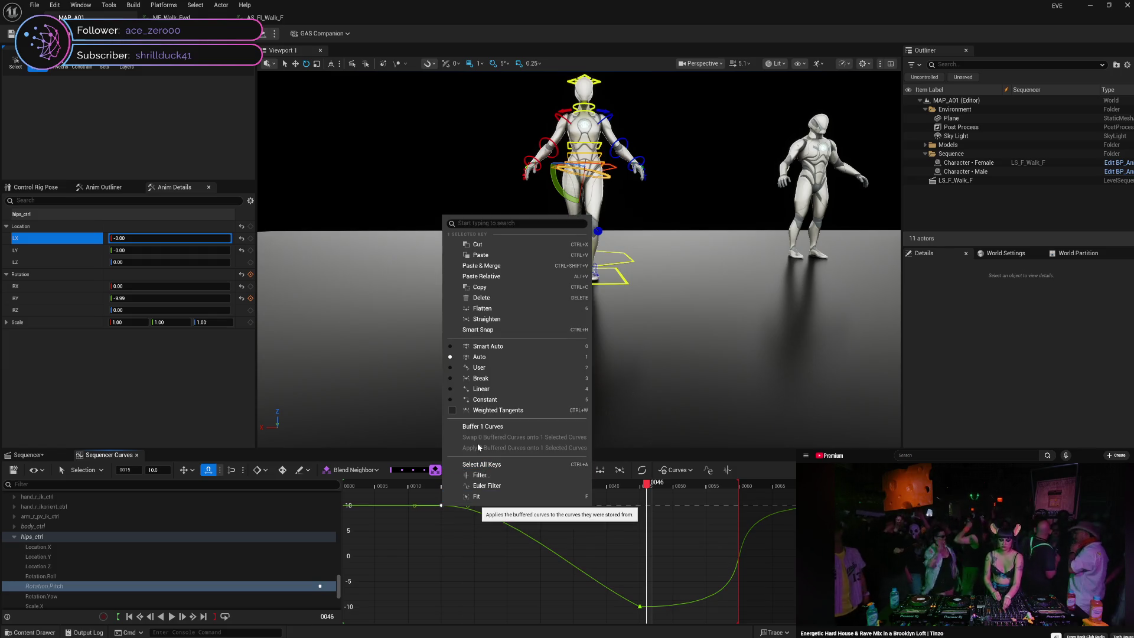
{"action": "left_click", "coordinate": [500, 382]}
{"action": "right_click", "coordinate": [442, 507]}
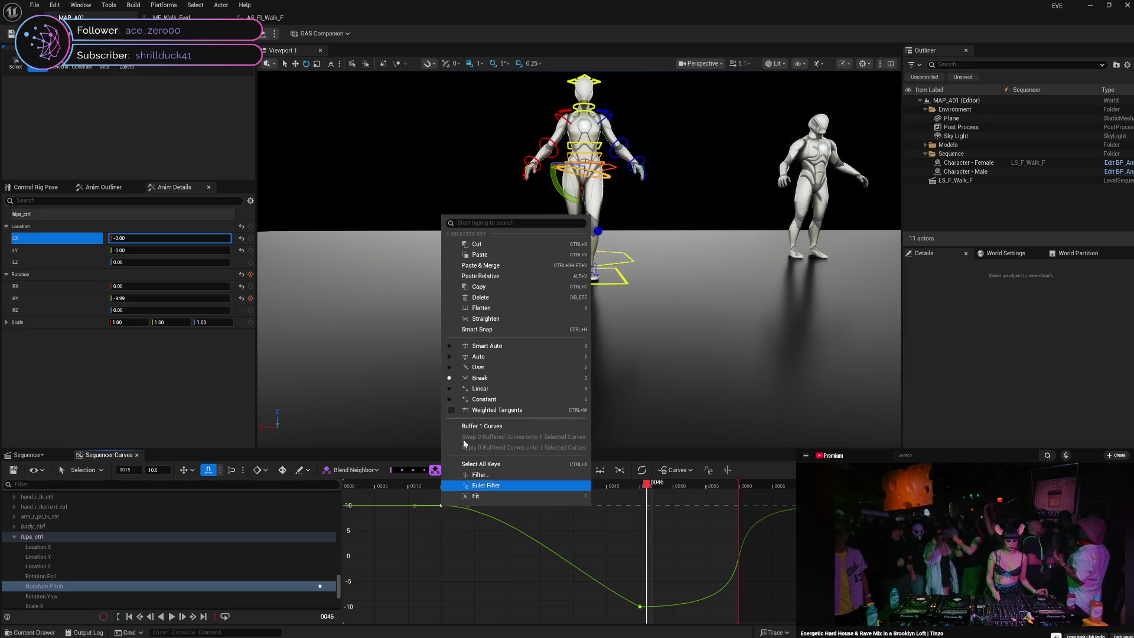
{"action": "left_click", "coordinate": [479, 410]}
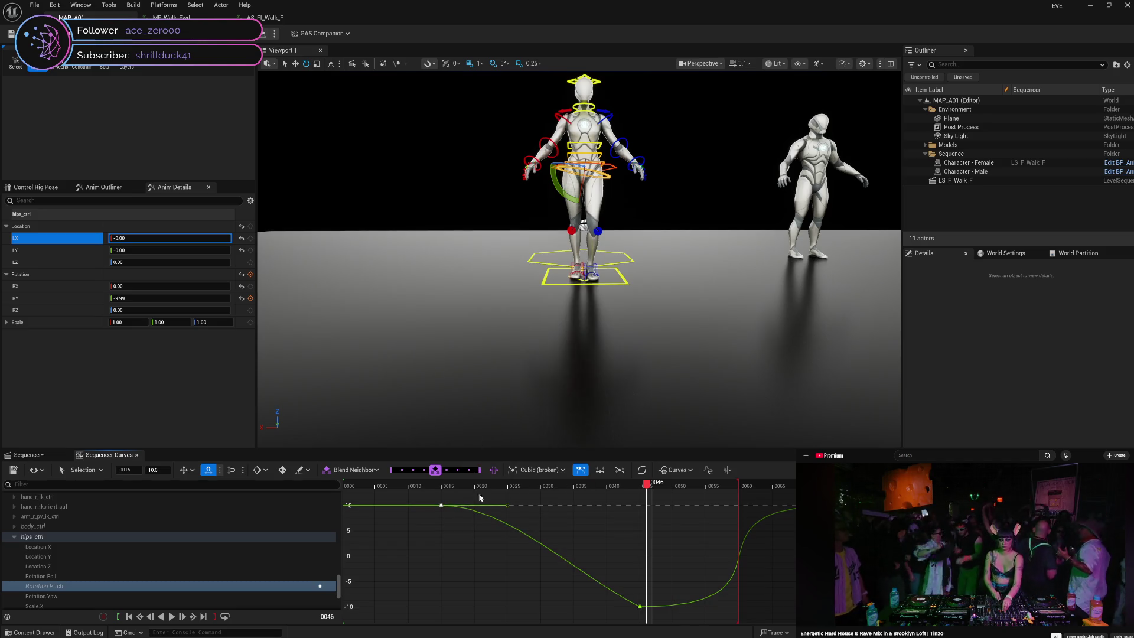
{"action": "right_click", "coordinate": [505, 508]}
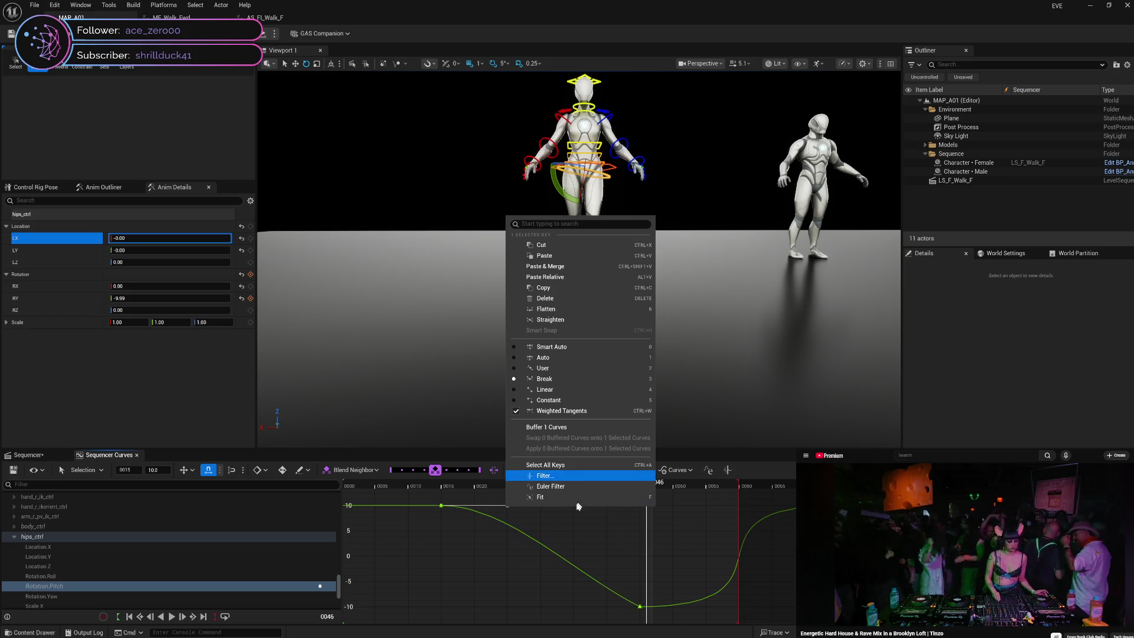
{"action": "left_click", "coordinate": [590, 464]}
{"action": "left_click", "coordinate": [512, 513]}
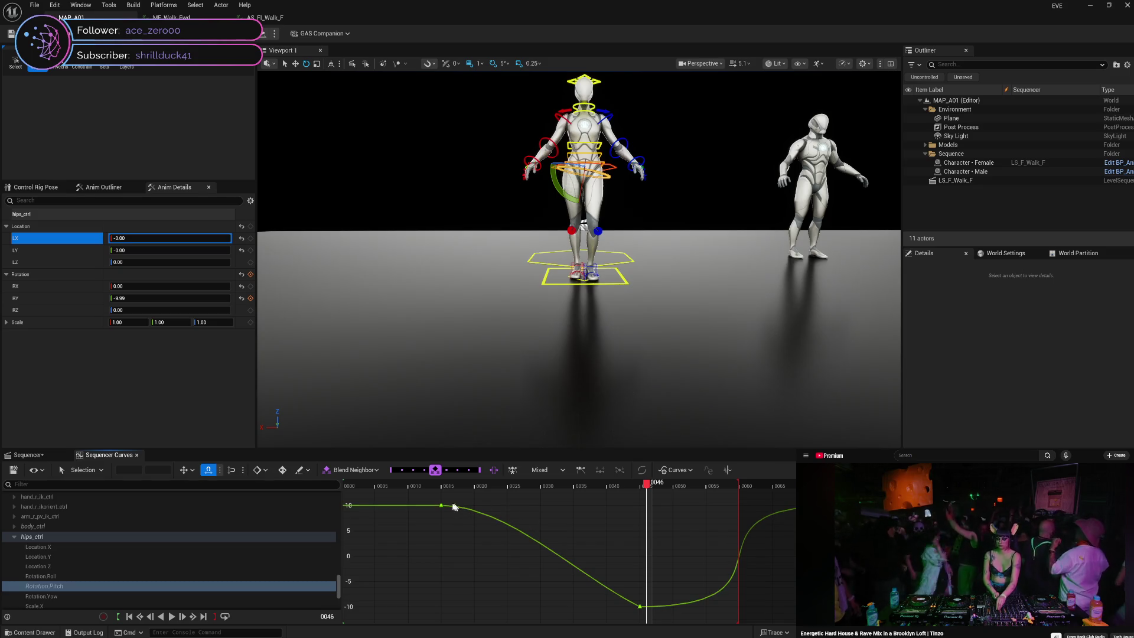
- Apply an Exponential ease to the frame 15 key and preview the pose at frame 19
{"action": "left_click", "coordinate": [476, 512]}
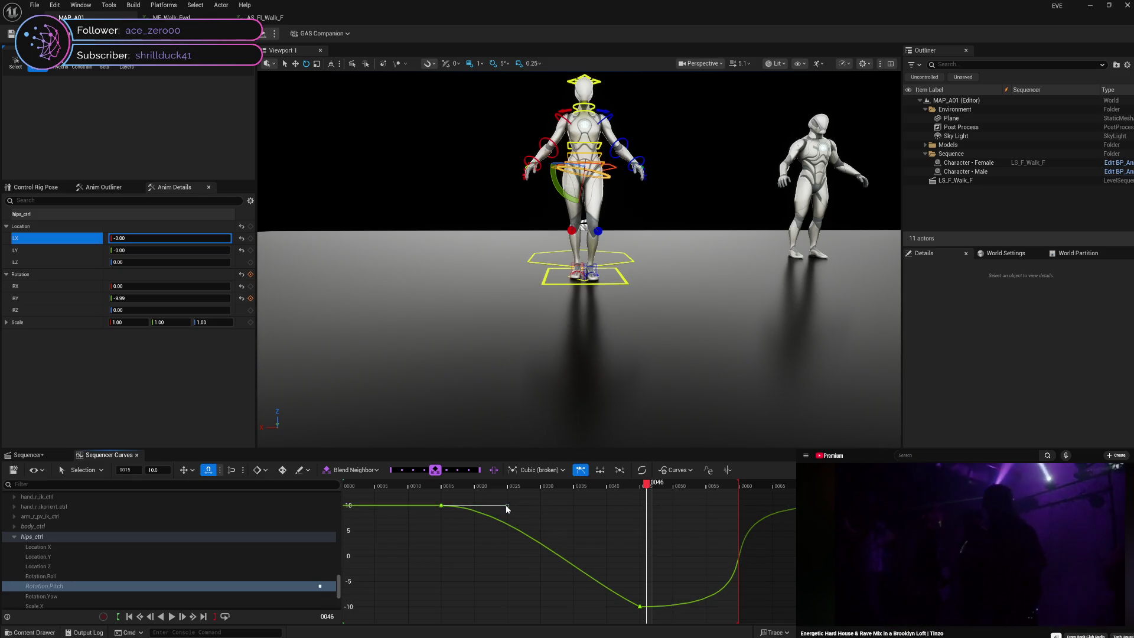
{"action": "left_click", "coordinate": [642, 470]}
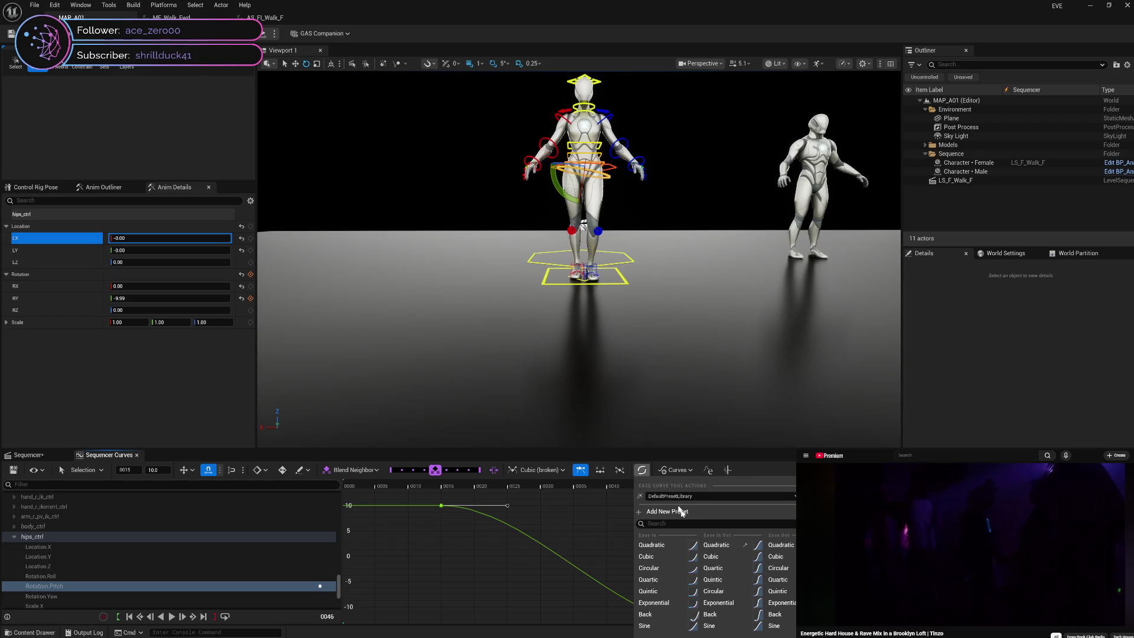
{"action": "left_click", "coordinate": [728, 603]}
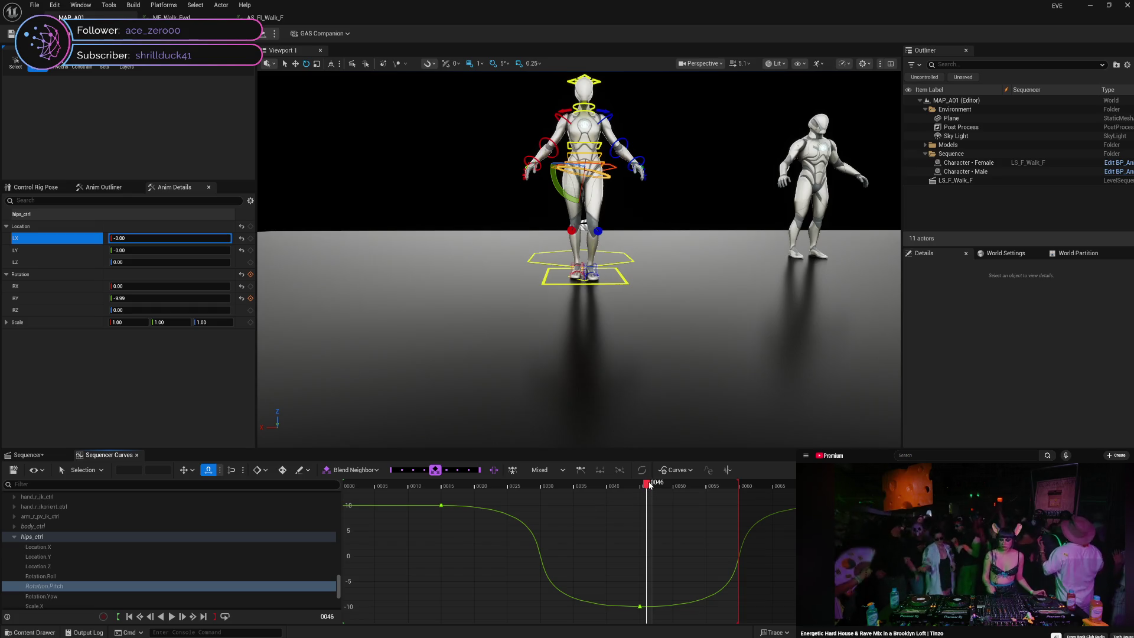
{"action": "mouse_move", "coordinate": [644, 485]}
{"action": "left_mouse_down"}
{"action": "mouse_move", "coordinate": [437, 483]}
{"action": "mouse_move", "coordinate": [528, 485]}
{"action": "mouse_move", "coordinate": [747, 526]}
{"action": "mouse_move", "coordinate": [838, 526]}
{"action": "mouse_move", "coordinate": [429, 503]}
{"action": "mouse_move", "coordinate": [691, 523]}
{"action": "mouse_move", "coordinate": [792, 513]}
{"action": "mouse_move", "coordinate": [711, 542]}
{"action": "mouse_move", "coordinate": [430, 513]}
{"action": "mouse_move", "coordinate": [586, 524]}
{"action": "mouse_move", "coordinate": [638, 541]}
{"action": "mouse_move", "coordinate": [708, 535]}
{"action": "mouse_move", "coordinate": [777, 554]}
{"action": "left_mouse_up"}
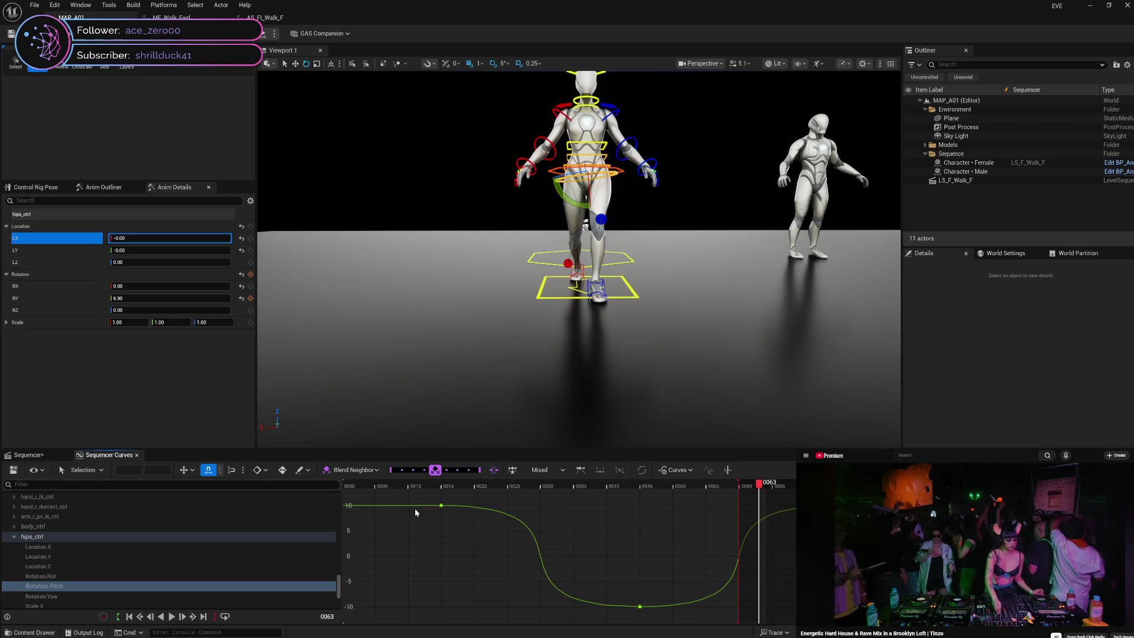
- Lengthen the frame 15 key's outgoing tangent, apply a Cubic ease-in-out, and scrub to preview
{"action": "left_click", "coordinate": [441, 505]}
{"action": "left_click_drag", "start_coordinate": [460, 506], "coordinate": [614, 509]}
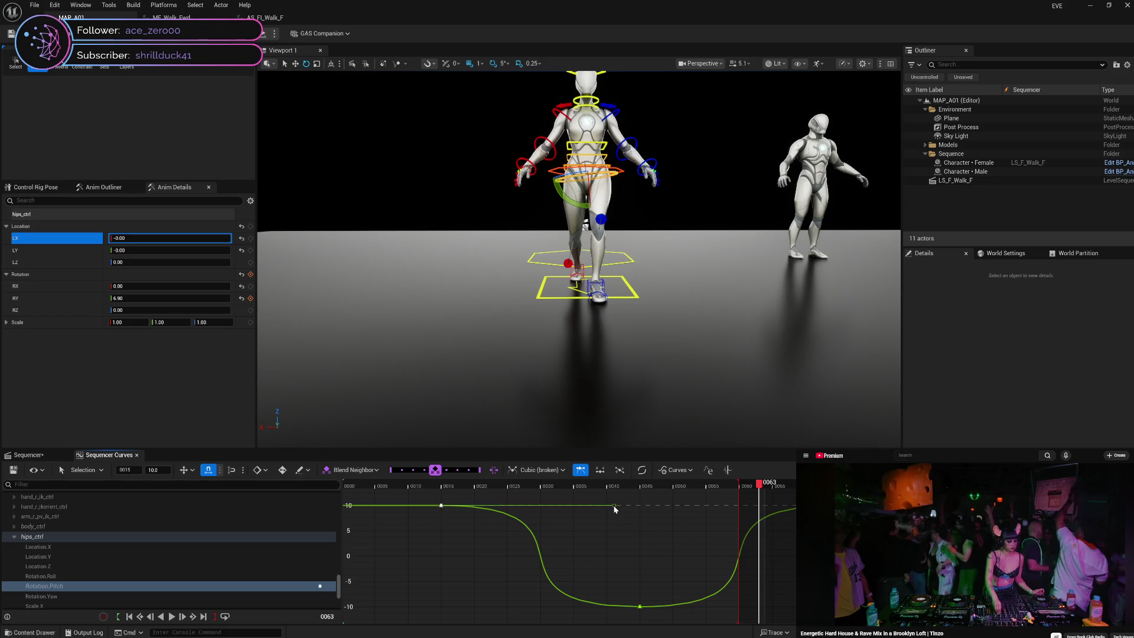
{"action": "left_click", "coordinate": [642, 470]}
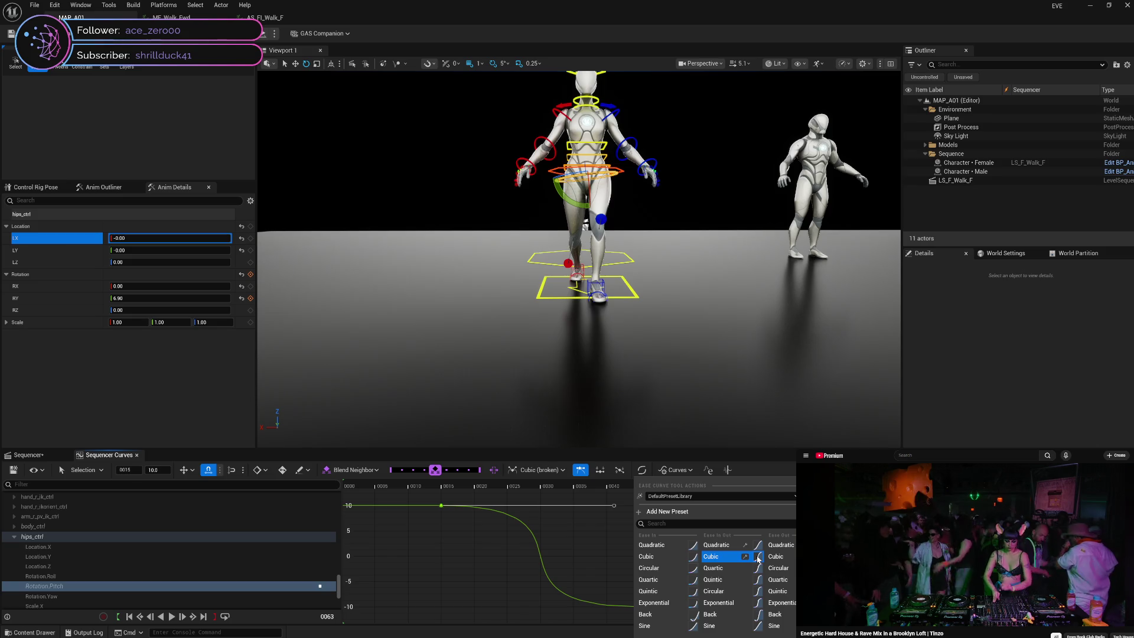
{"action": "left_click", "coordinate": [727, 560]}
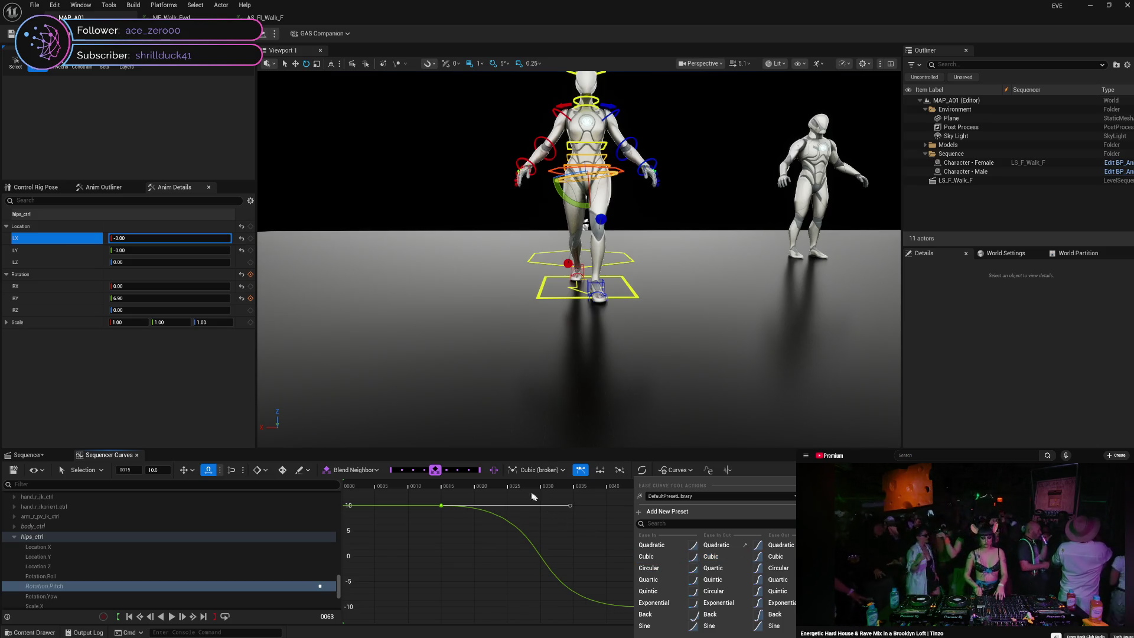
{"action": "left_click", "coordinate": [555, 524]}
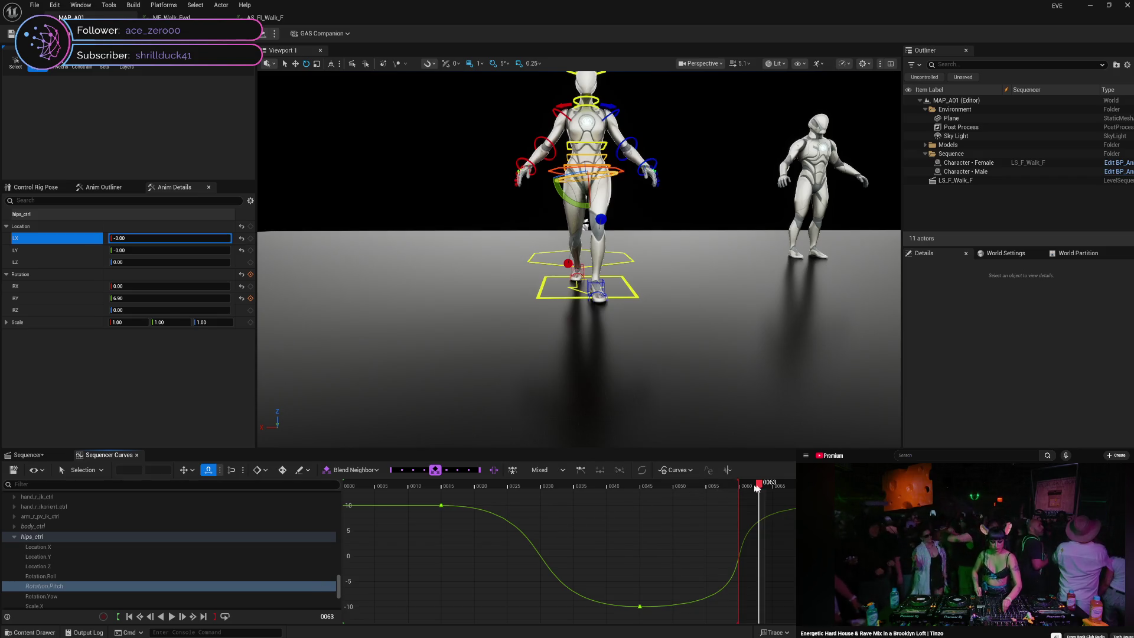
{"action": "mouse_move", "coordinate": [760, 485]}
{"action": "left_mouse_down"}
{"action": "mouse_move", "coordinate": [445, 488]}
{"action": "mouse_move", "coordinate": [703, 534]}
{"action": "mouse_move", "coordinate": [803, 520]}
{"action": "mouse_move", "coordinate": [771, 531]}
{"action": "left_mouse_up"}
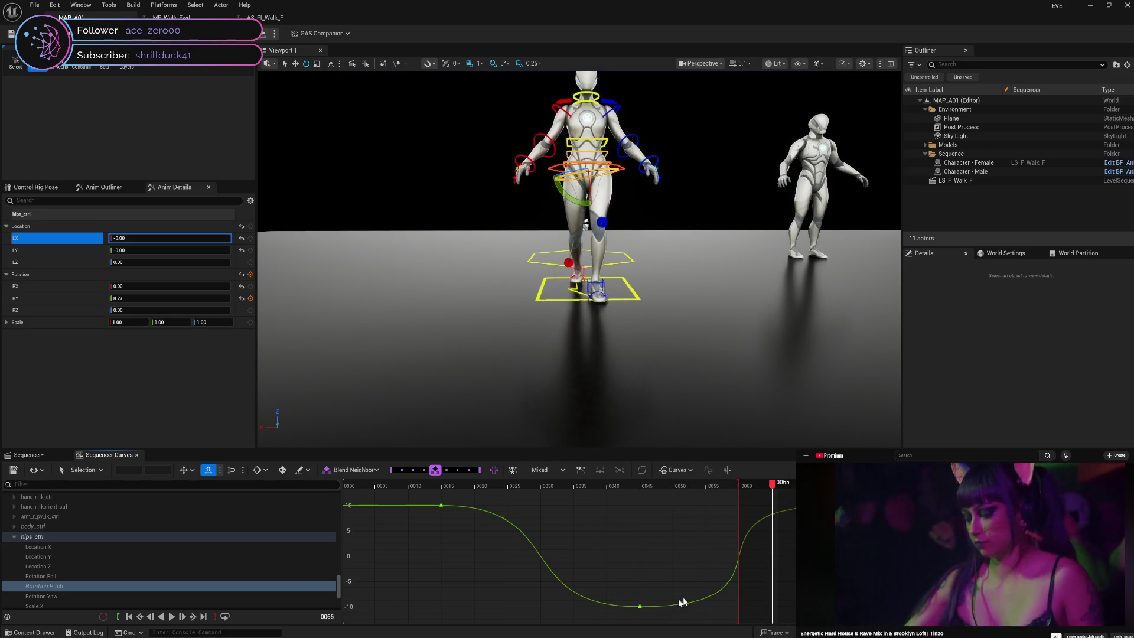
- Select the 10 and -10 pitch keys at frames 15 and 45 and adjust their tangent options
{"action": "left_click", "coordinate": [640, 607]}
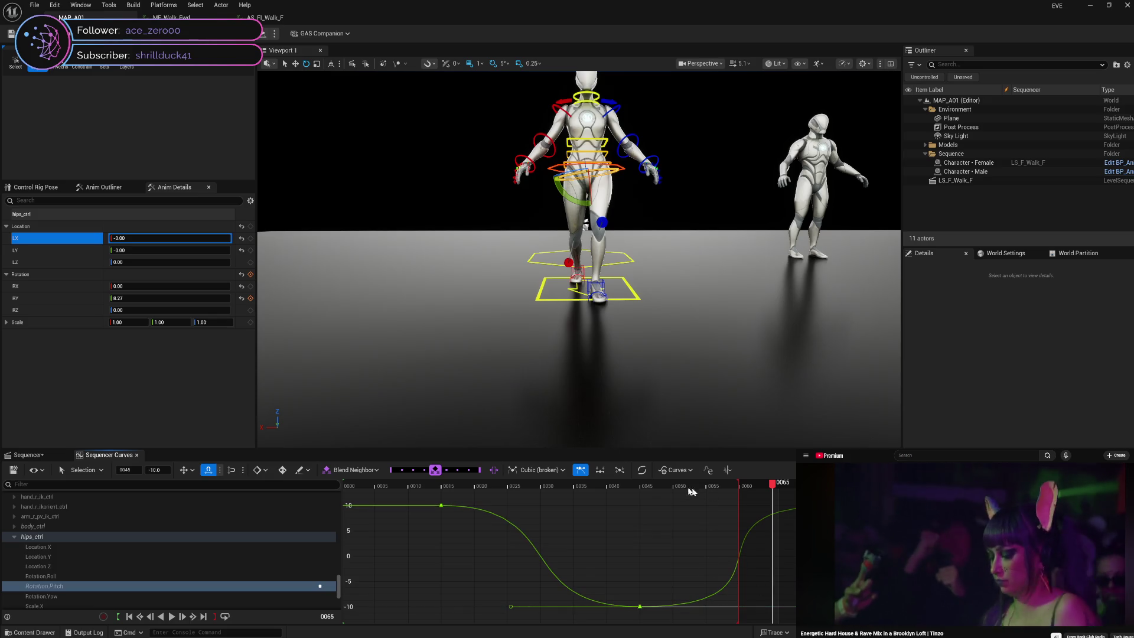
{"action": "left_click", "coordinate": [441, 506]}
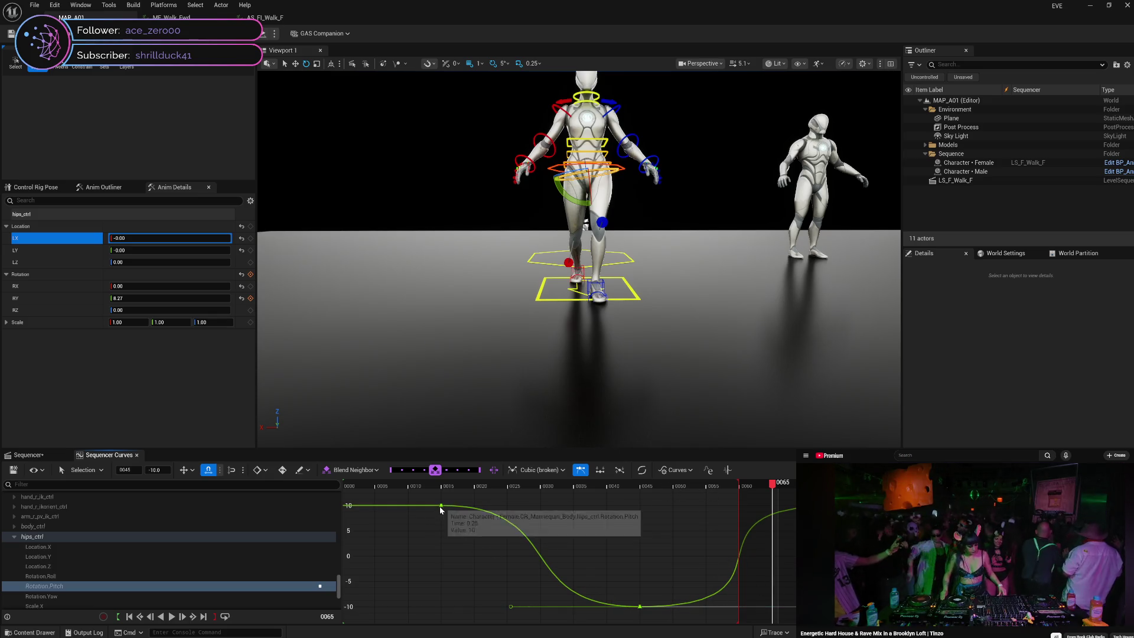
{"action": "left_click", "coordinate": [639, 607], "text": "shift"}
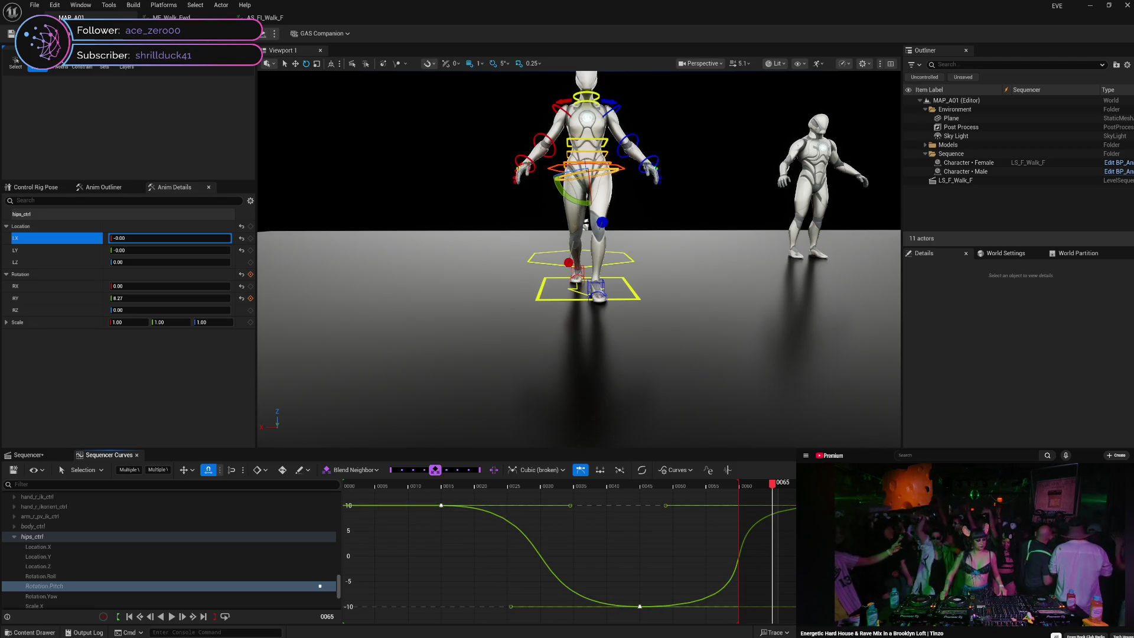
{"action": "left_click", "coordinate": [581, 470]}
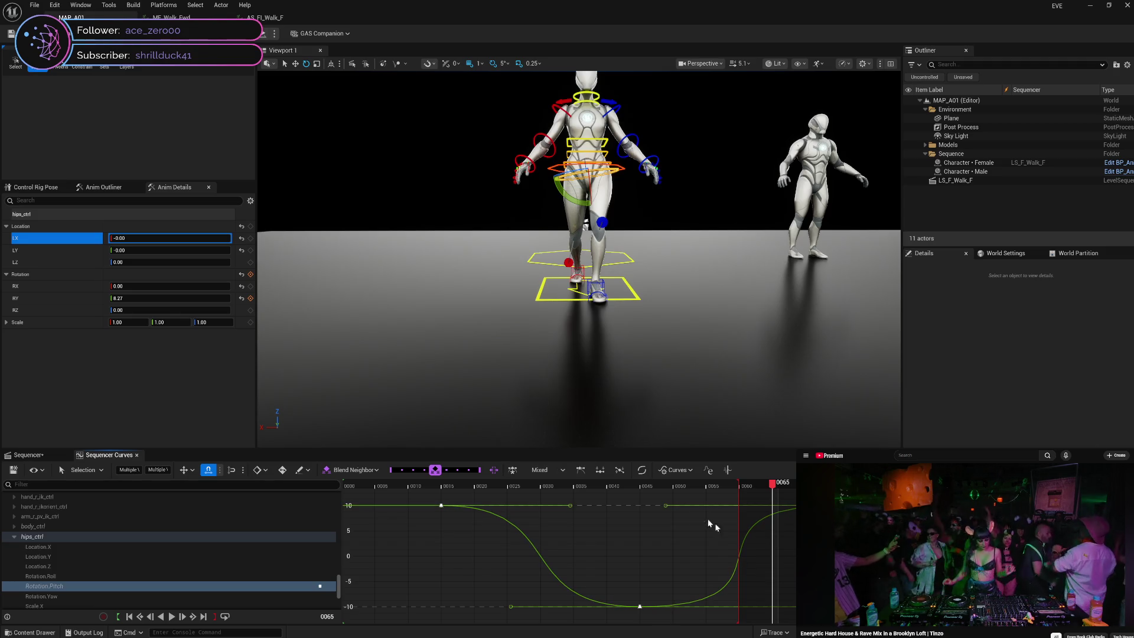
{"action": "left_click", "coordinate": [644, 472]}
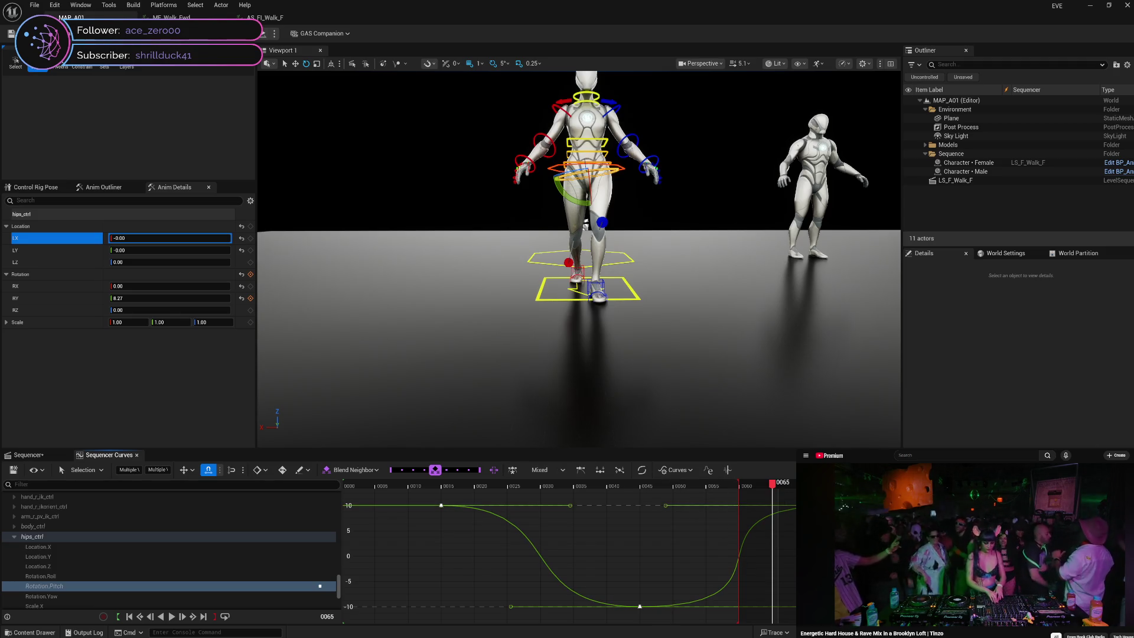
{"action": "right_click", "coordinate": [991, 532]}
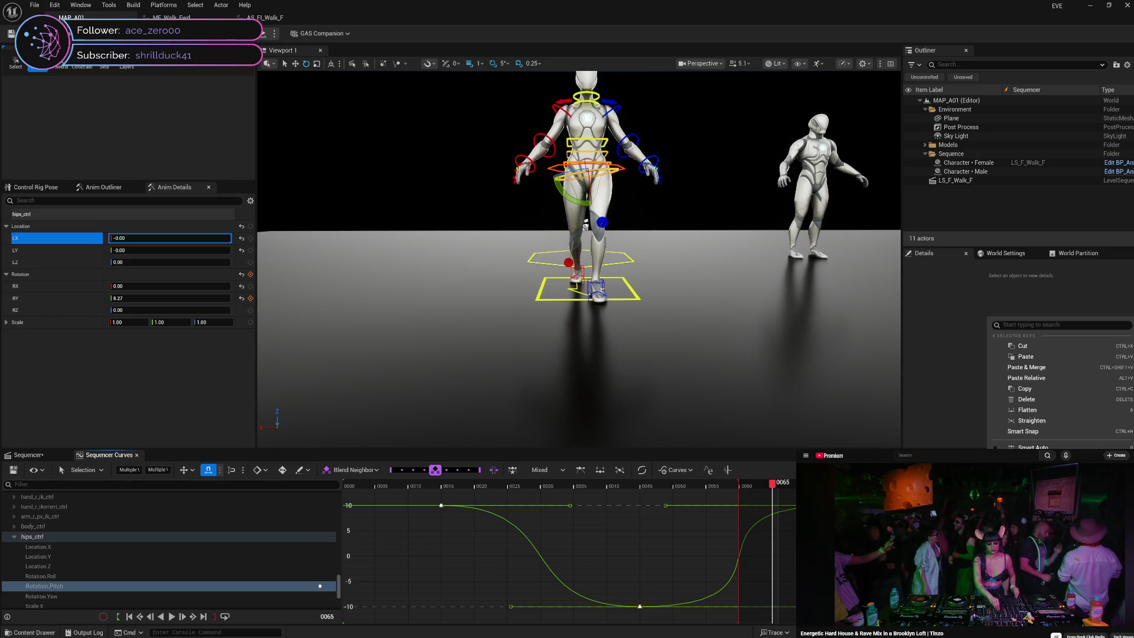
{"action": "left_click", "coordinate": [580, 469]}
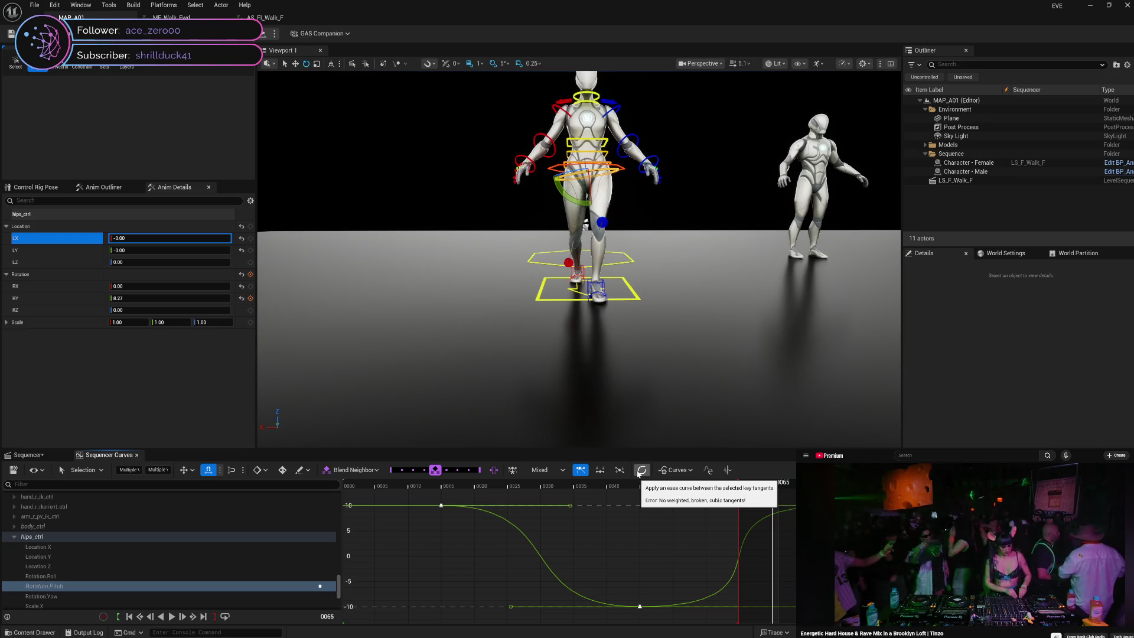
{"action": "right_click", "coordinate": [992, 508]}
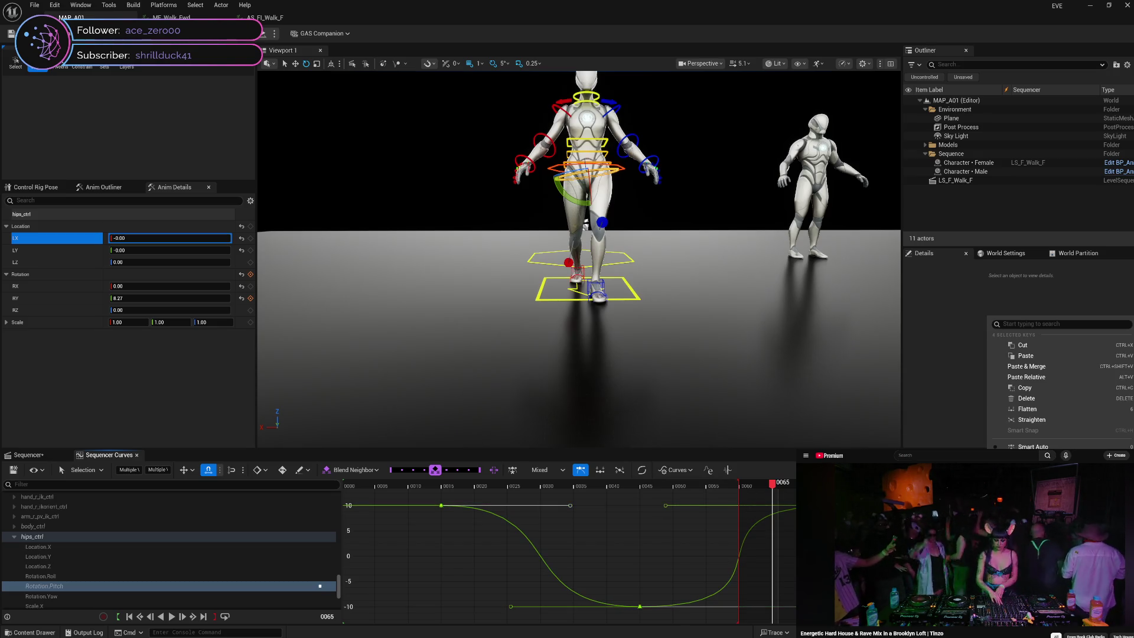
{"action": "key", "text": "3"}
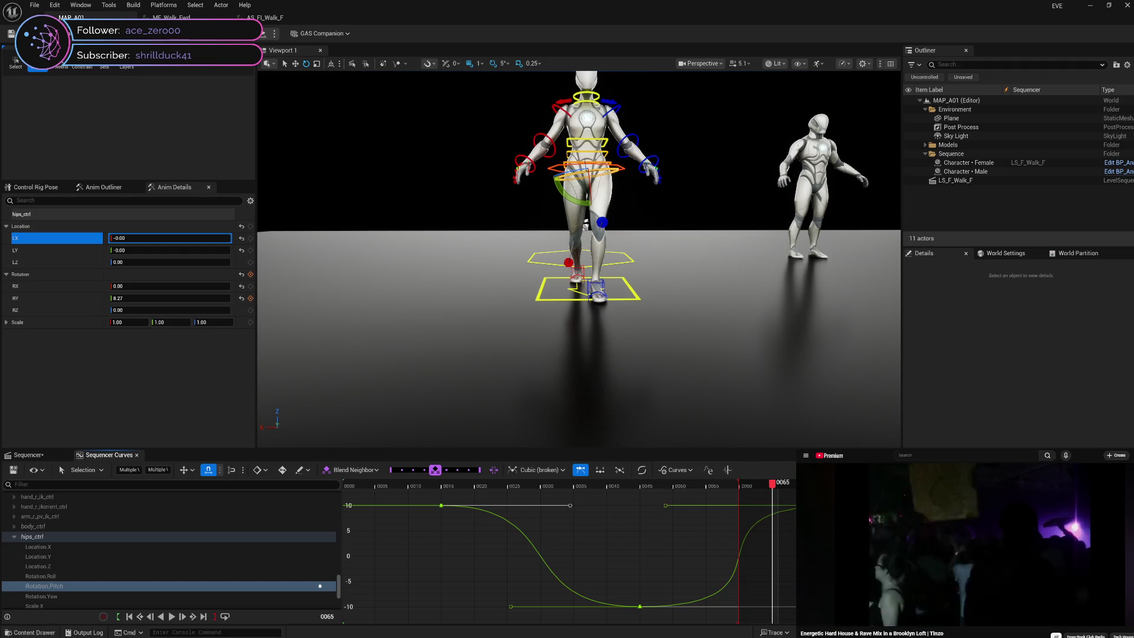
{"action": "right_click", "coordinate": [841, 508]}
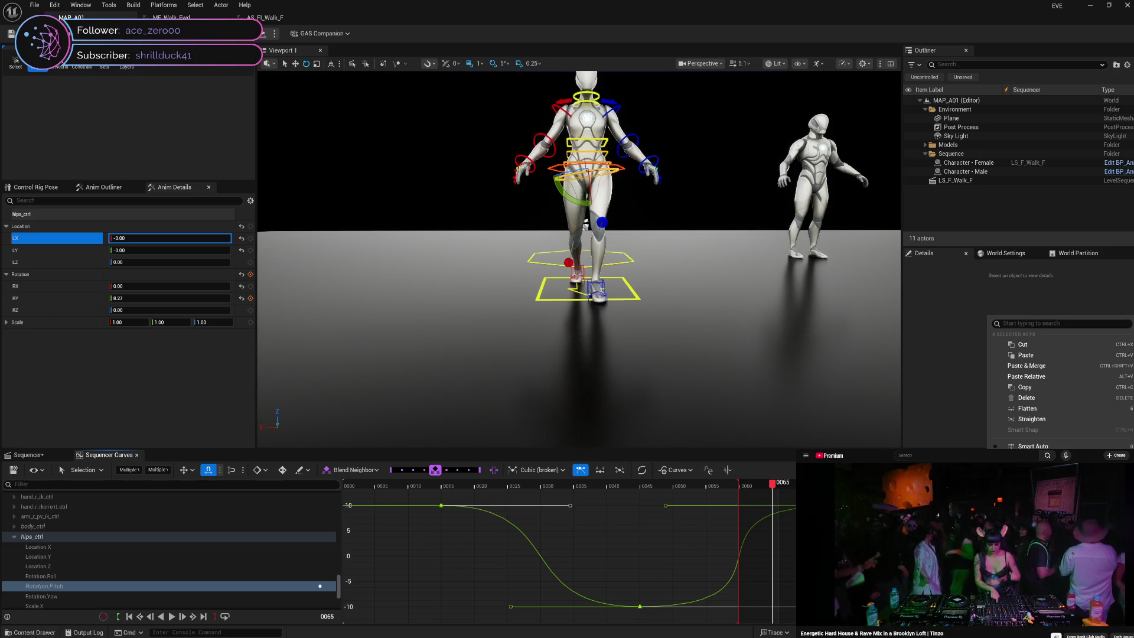
- Apply a Quartic ease in-out to the pitch drop and scrub to check
{"action": "right_click", "coordinate": [636, 609]}
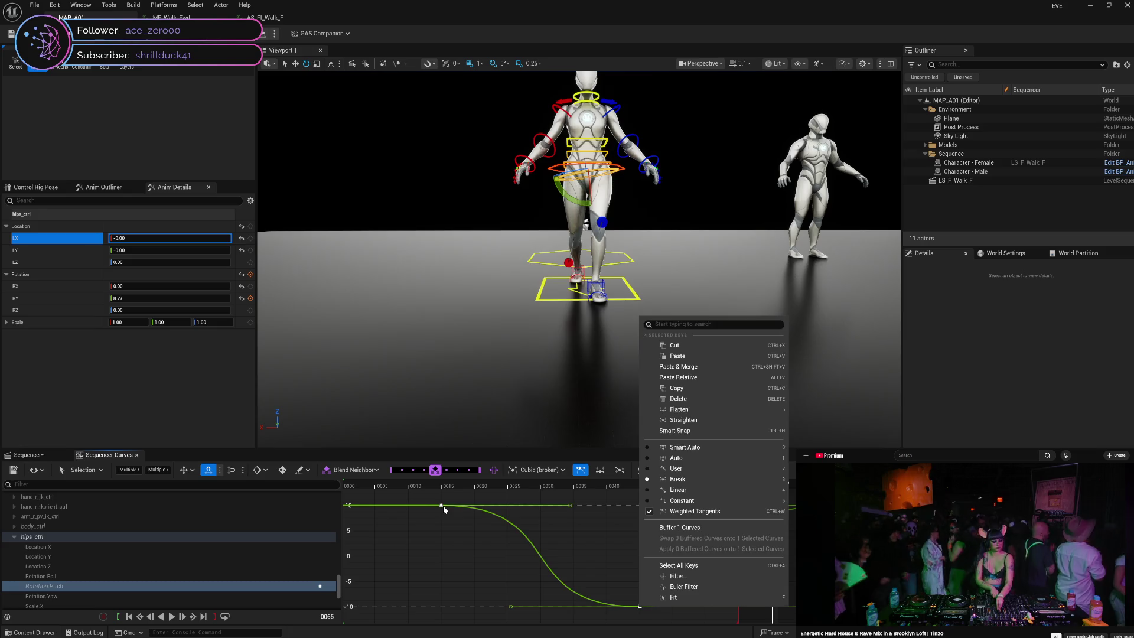
{"action": "right_click", "coordinate": [443, 505]}
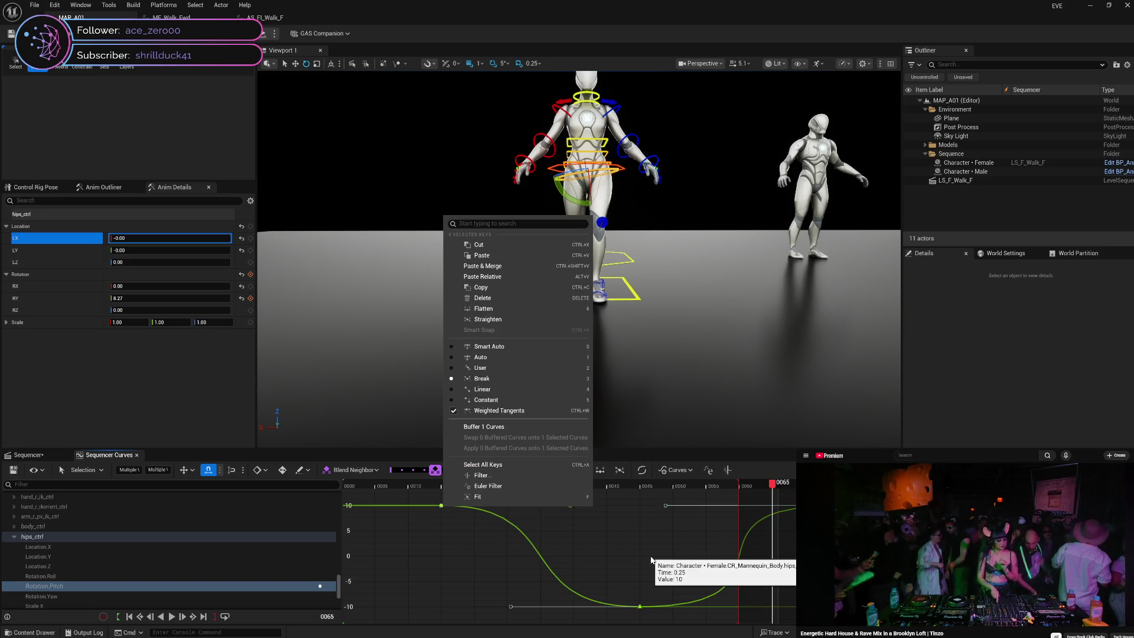
{"action": "left_click", "coordinate": [780, 469]}
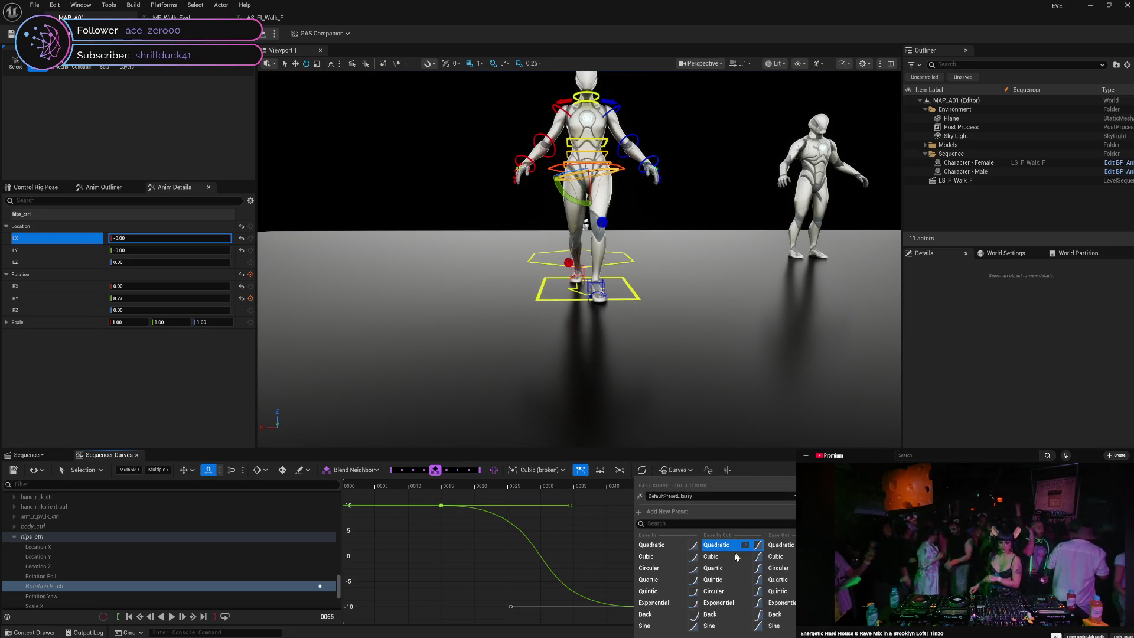
{"action": "left_click", "coordinate": [728, 568]}
{"action": "mouse_move", "coordinate": [770, 490]}
{"action": "left_mouse_down"}
{"action": "mouse_move", "coordinate": [440, 496]}
{"action": "mouse_move", "coordinate": [694, 559]}
{"action": "mouse_move", "coordinate": [884, 519]}
{"action": "left_mouse_up"}
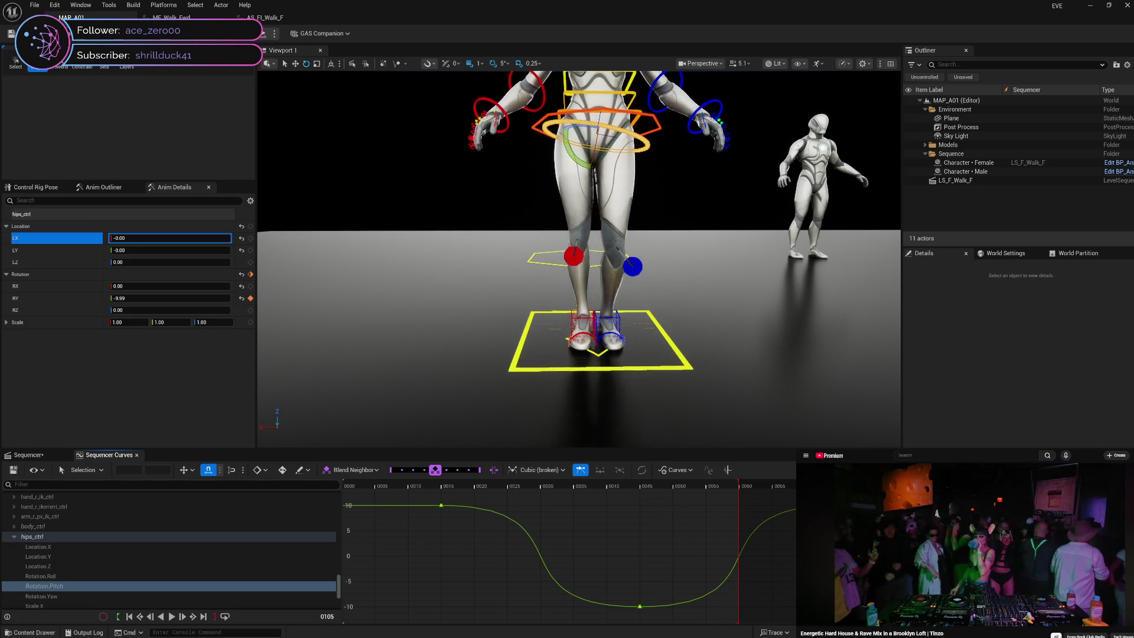
- Scrub back to frame 15, show the hips Rotation.Yaw curve, and return to the track view
{"action": "left_click_drag", "start_coordinate": [719, 613], "coordinate": [441, 606]}
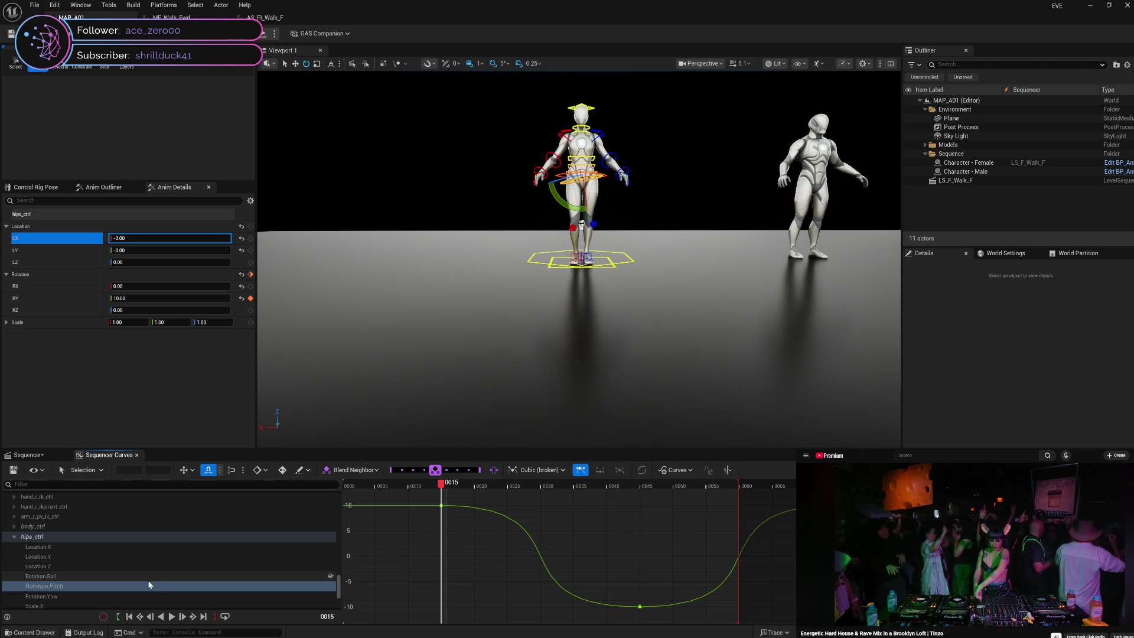
{"action": "left_click", "coordinate": [139, 597]}
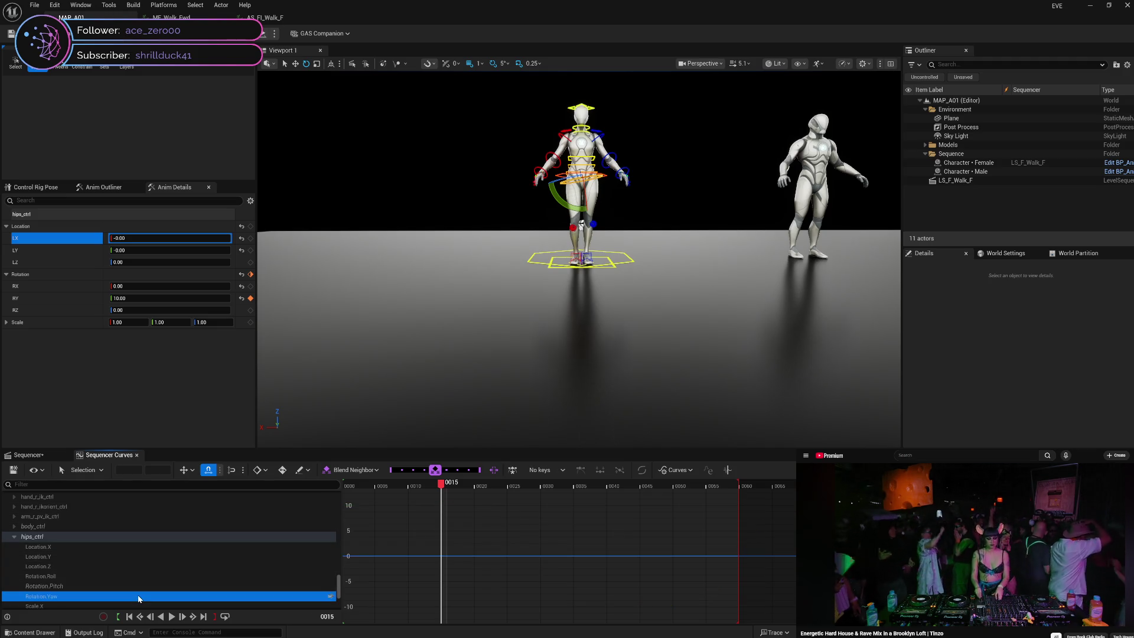
{"action": "scroll", "coordinate": [139, 597], "scroll_direction": "down", "scroll_amount": 2}
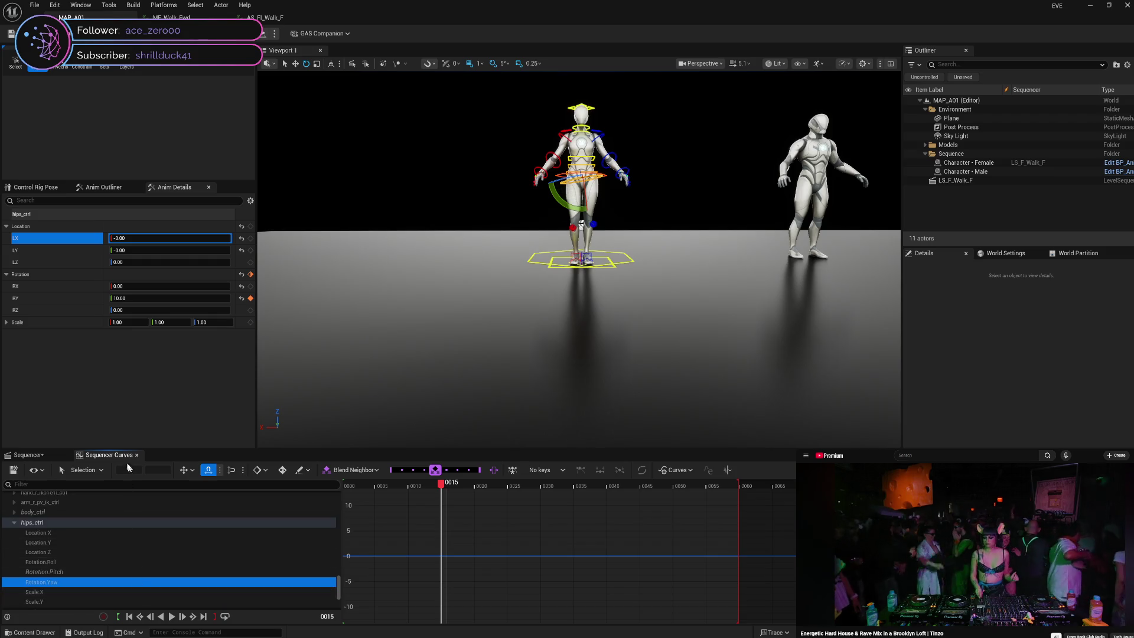
{"action": "left_click", "coordinate": [33, 457]}
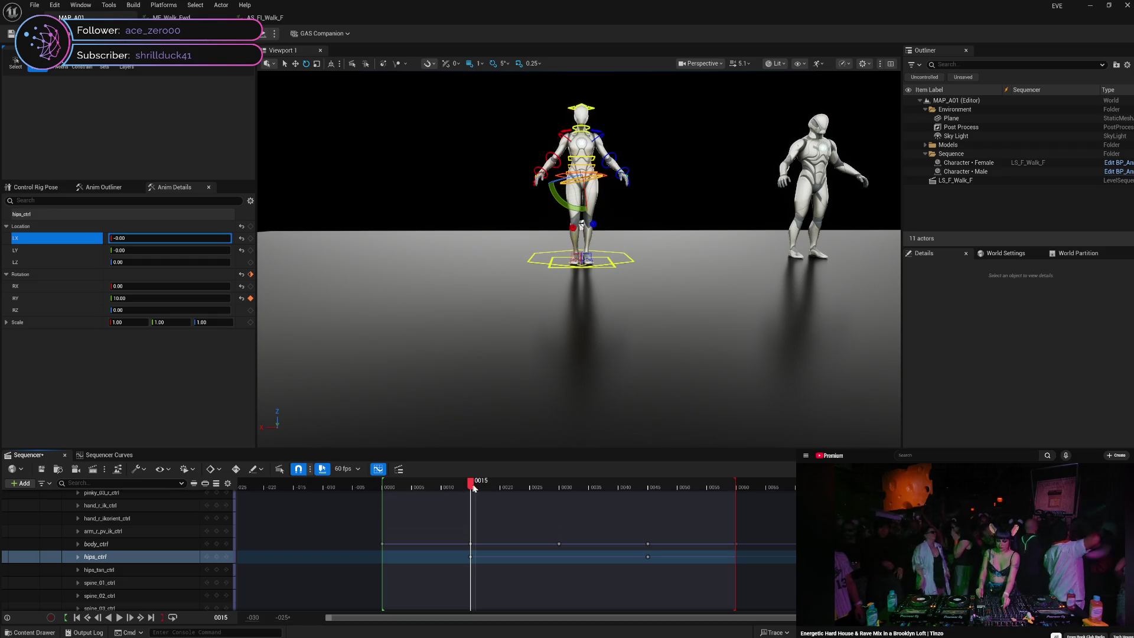
- Key the hips RY rotation at -10 on the lead-in frame and scrub forward to preview
{"action": "mouse_move", "coordinate": [471, 484]}
{"action": "left_mouse_down"}
{"action": "mouse_move", "coordinate": [384, 487]}
{"action": "mouse_move", "coordinate": [657, 497]}
{"action": "mouse_move", "coordinate": [481, 529]}
{"action": "mouse_move", "coordinate": [294, 541]}
{"action": "left_mouse_up"}
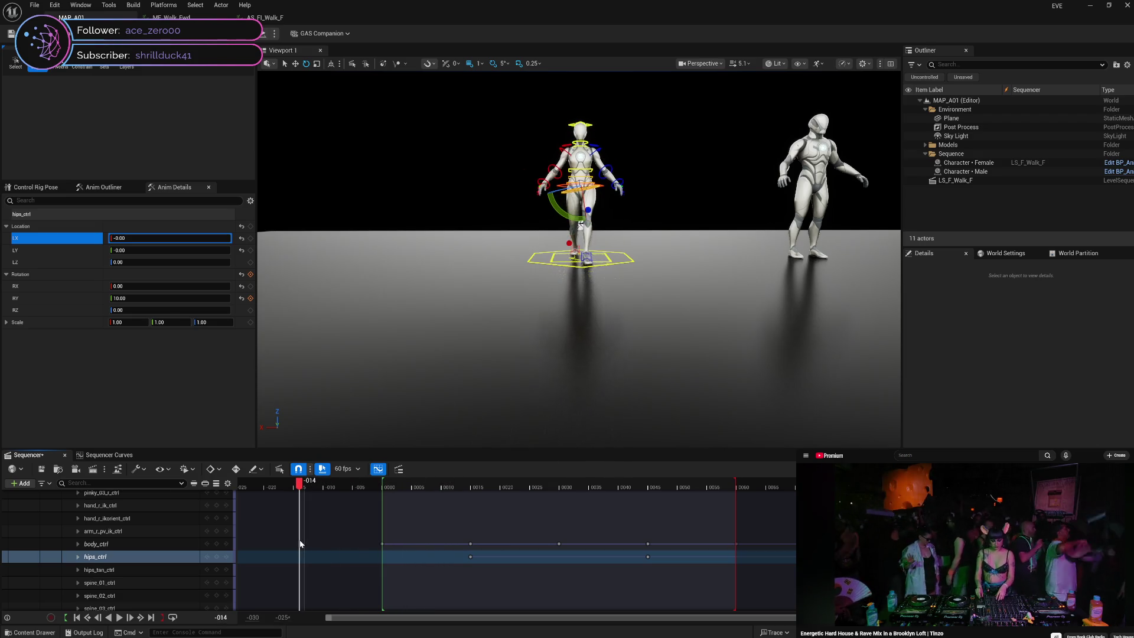
{"action": "left_click", "coordinate": [159, 297]}
{"action": "type", "text": "-10"}
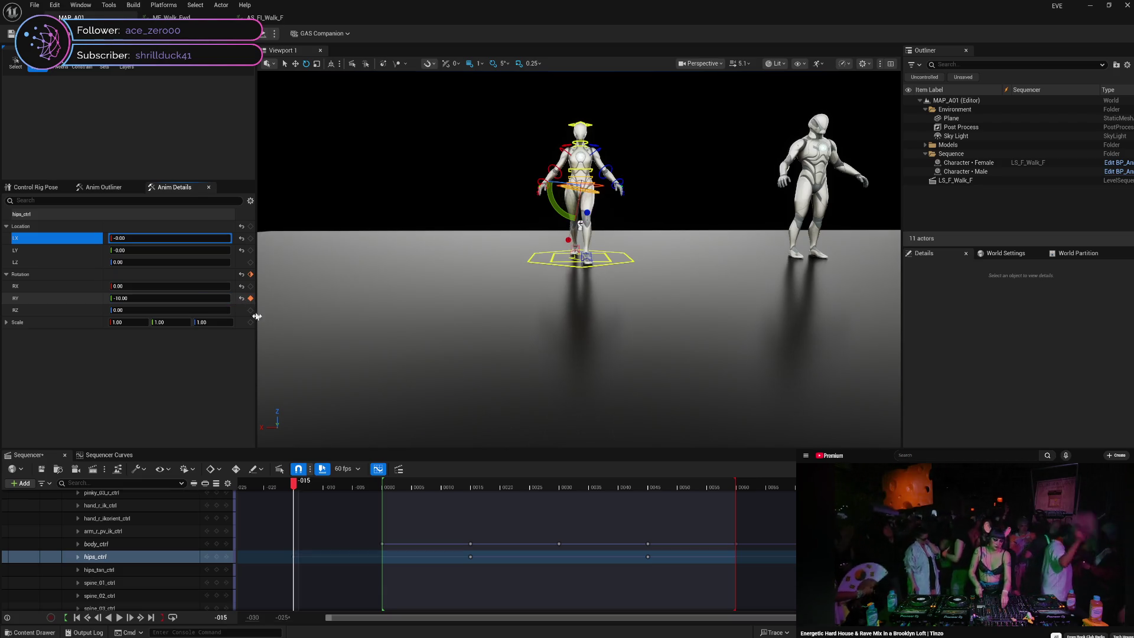
{"action": "left_click_drag", "start_coordinate": [295, 484], "coordinate": [750, 479]}
- Play and step through the lead-in around frame 0 up to frame 15, then reopen the curve editor
{"action": "key", "text": "space"}
{"action": "left_click", "coordinate": [383, 506]}
{"action": "mouse_move", "coordinate": [407, 505]}
{"action": "left_mouse_down"}
{"action": "mouse_move", "coordinate": [377, 507]}
{"action": "mouse_move", "coordinate": [387, 511]}
{"action": "left_mouse_up"}
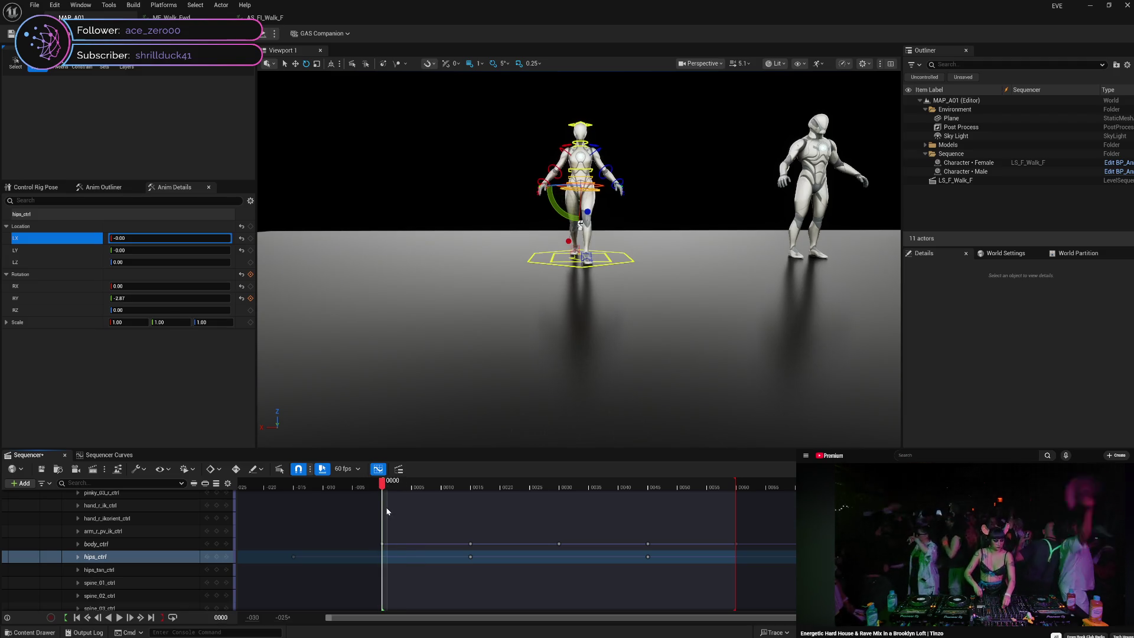
{"action": "key", "text": "Left"}
{"action": "key", "text": "Right"}
{"action": "key", "text": "Right"}
{"action": "key", "text": "Right"}
{"action": "key", "text": "Right"}
{"action": "key", "text": "Right"}
{"action": "key", "text": "Right"}
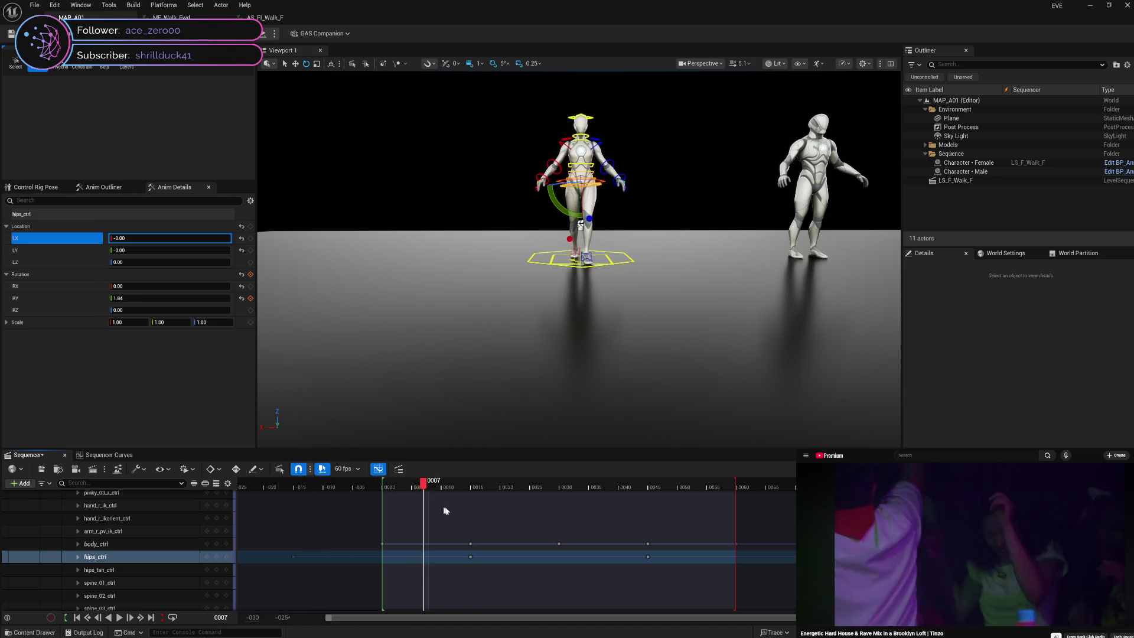
{"action": "key", "text": "Up"}
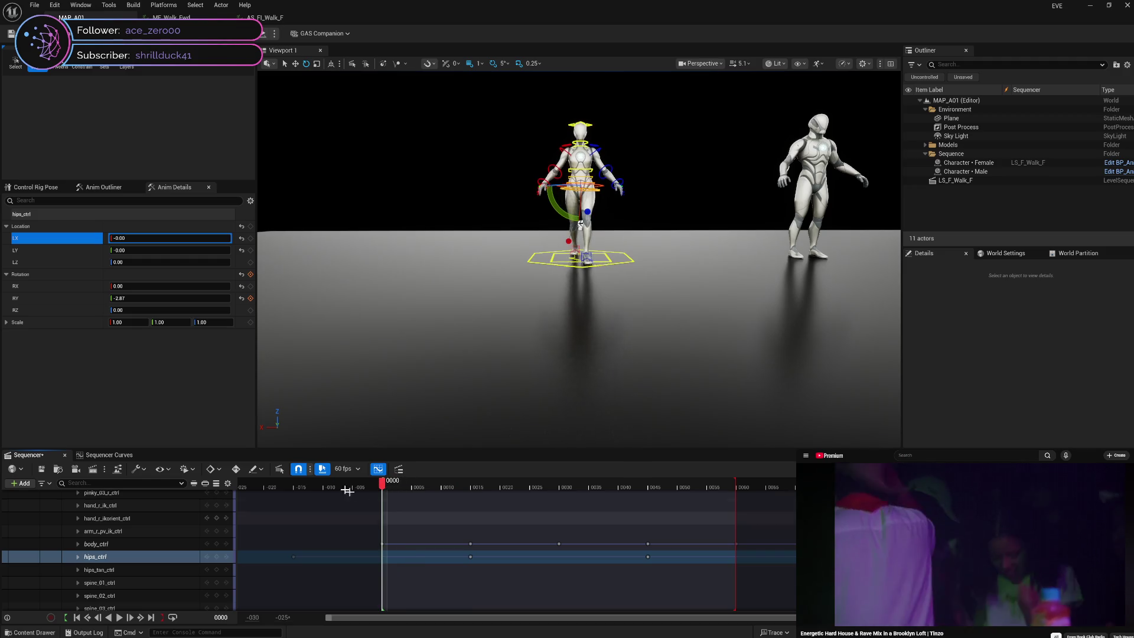
{"action": "left_click", "coordinate": [95, 457]}
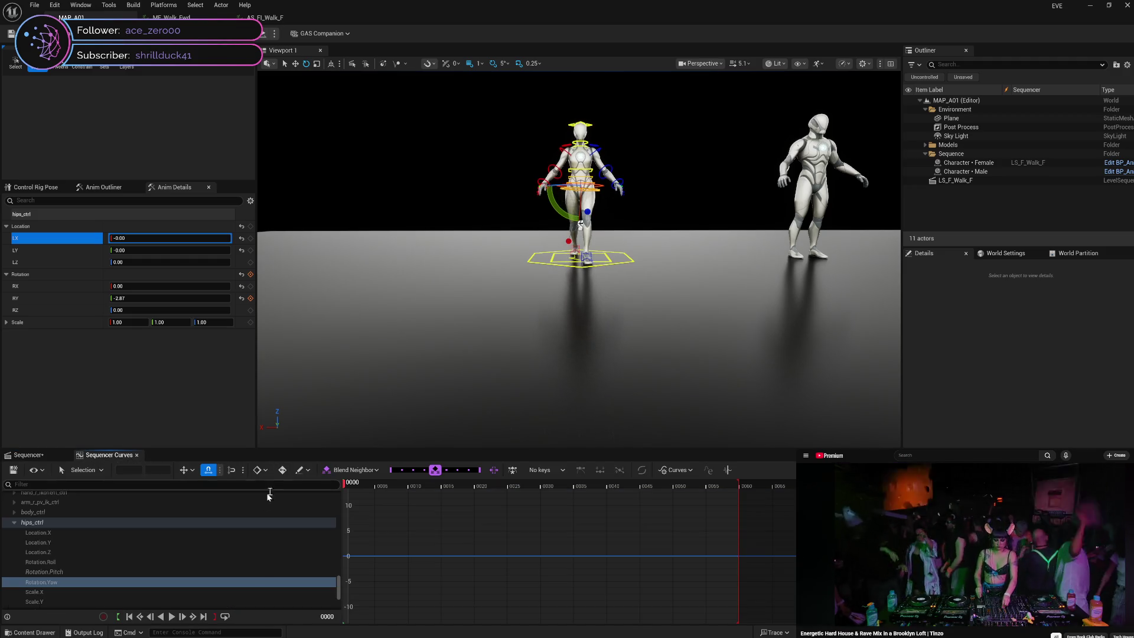
- Show the hips Rotation.Pitch curve and make the -10 key at frame -15 linear
{"action": "left_click", "coordinate": [97, 572]}
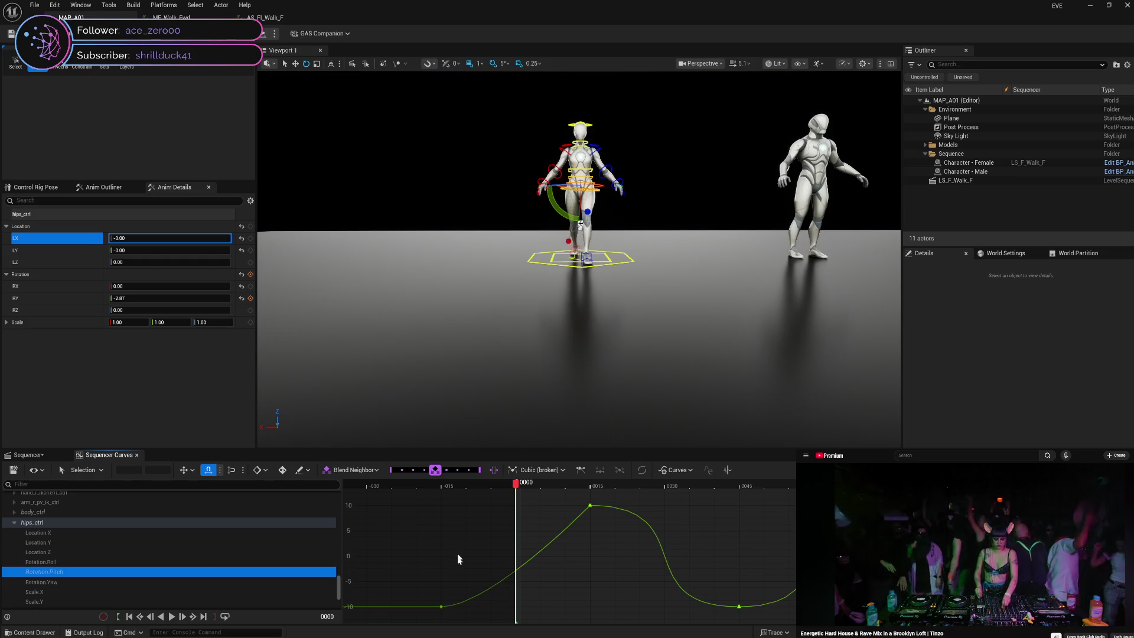
{"action": "left_click", "coordinate": [441, 606]}
{"action": "right_click", "coordinate": [441, 606]}
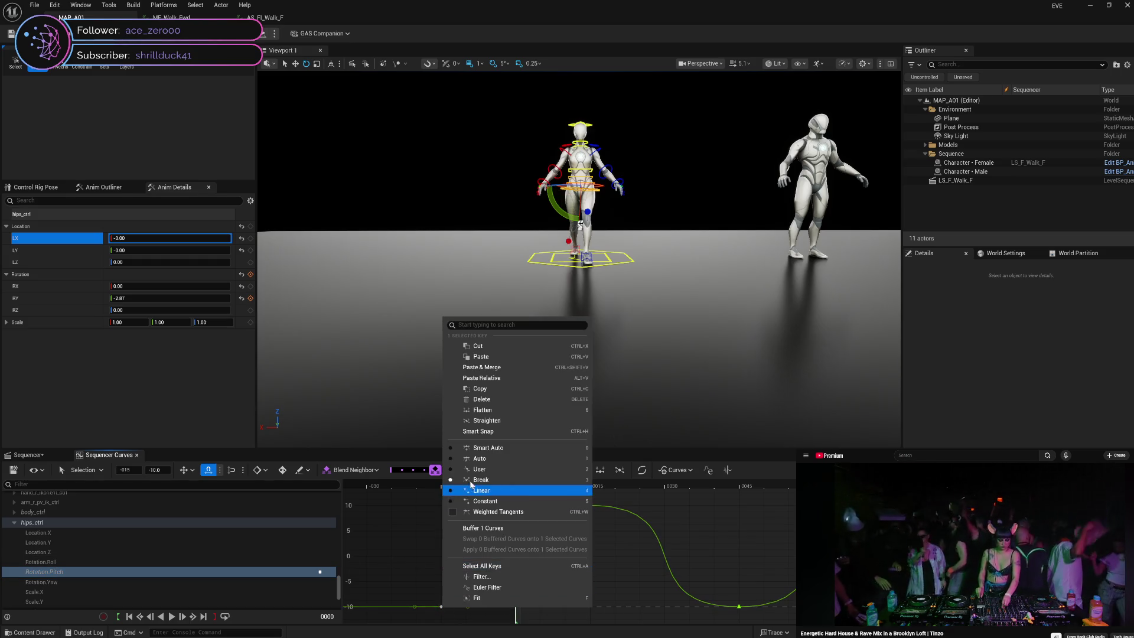
{"action": "left_click", "coordinate": [483, 490]}
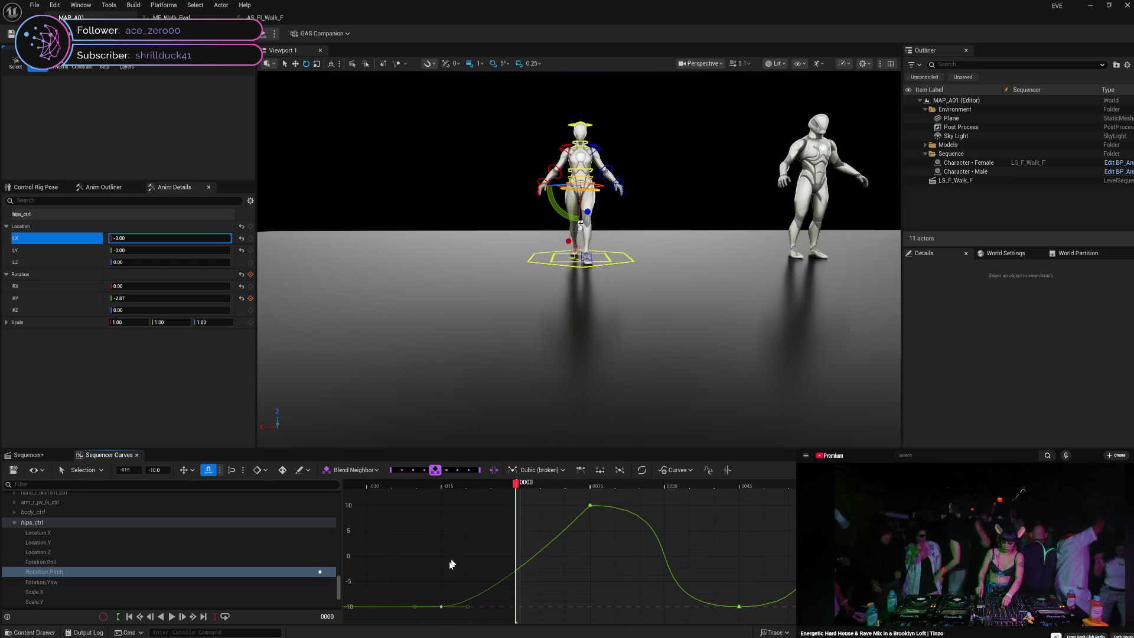
{"action": "right_click", "coordinate": [443, 606]}
{"action": "left_click", "coordinate": [481, 509]}
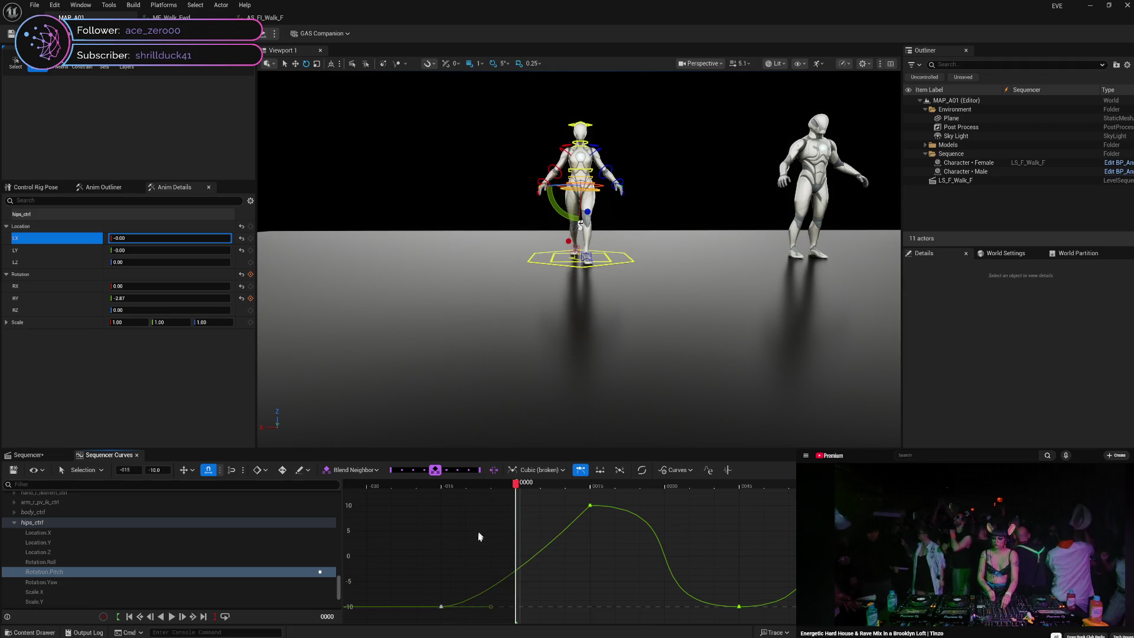
{"action": "right_click", "coordinate": [490, 605]}
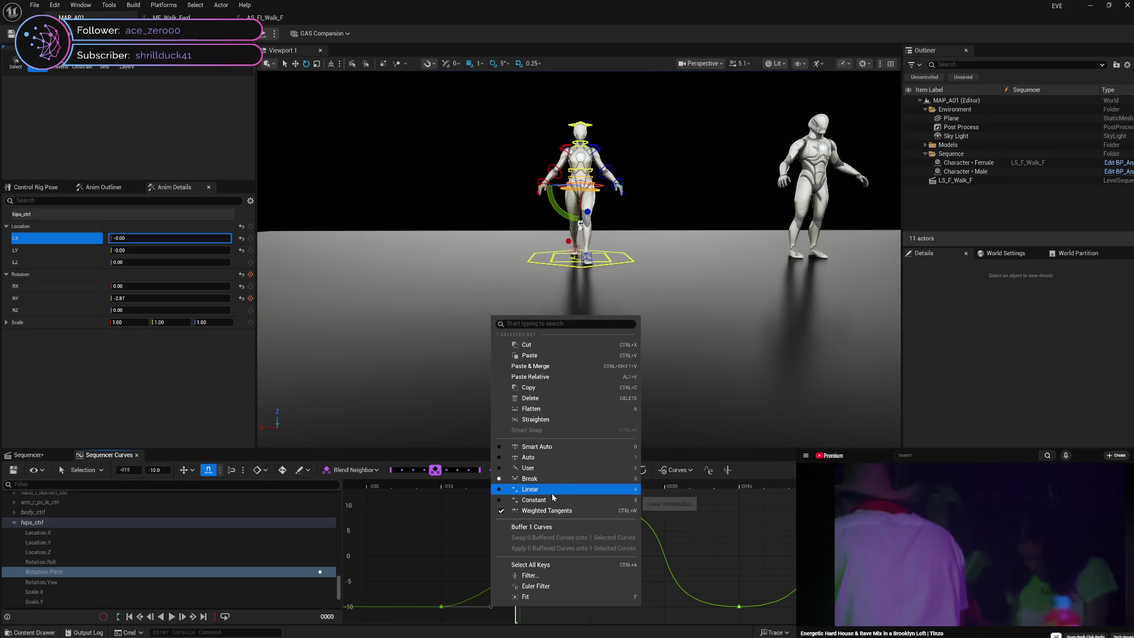
{"action": "left_click", "coordinate": [732, 459]}
- Apply the Quartic ease-in-out preset to the pitch curve, then scrub in the track view
{"action": "left_click", "coordinate": [647, 471]}
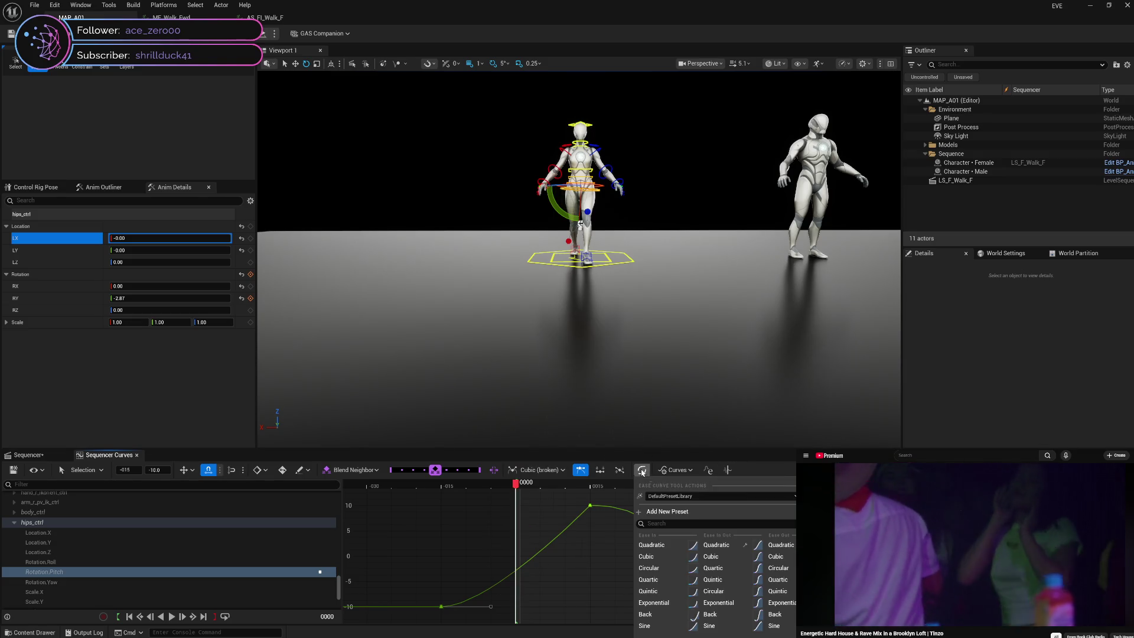
{"action": "left_click", "coordinate": [714, 568]}
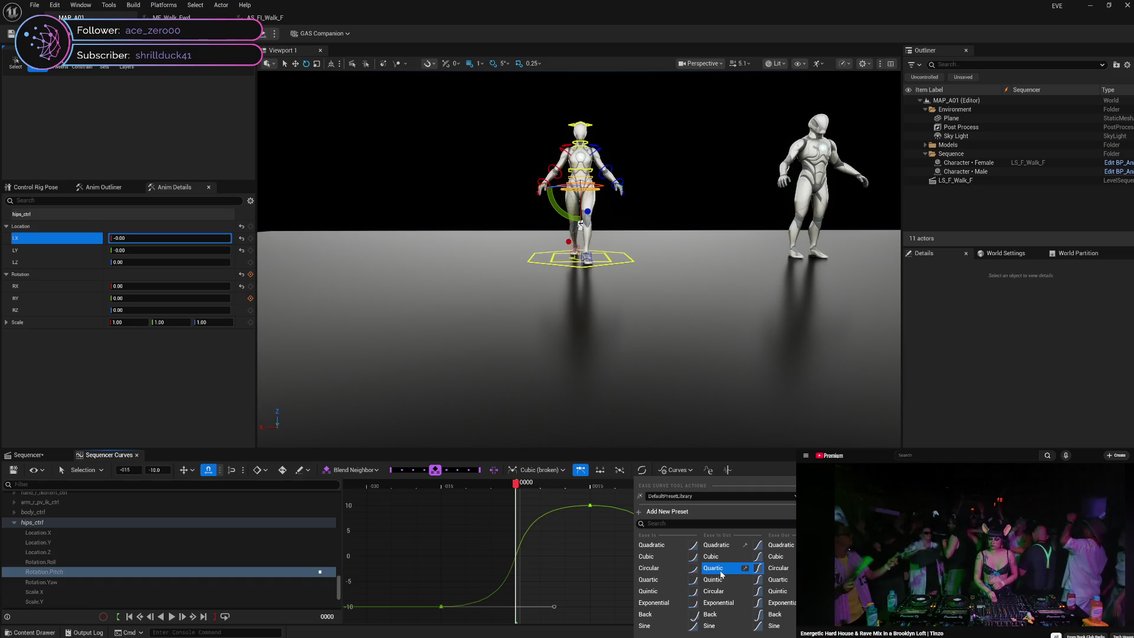
{"action": "left_click", "coordinate": [570, 571]}
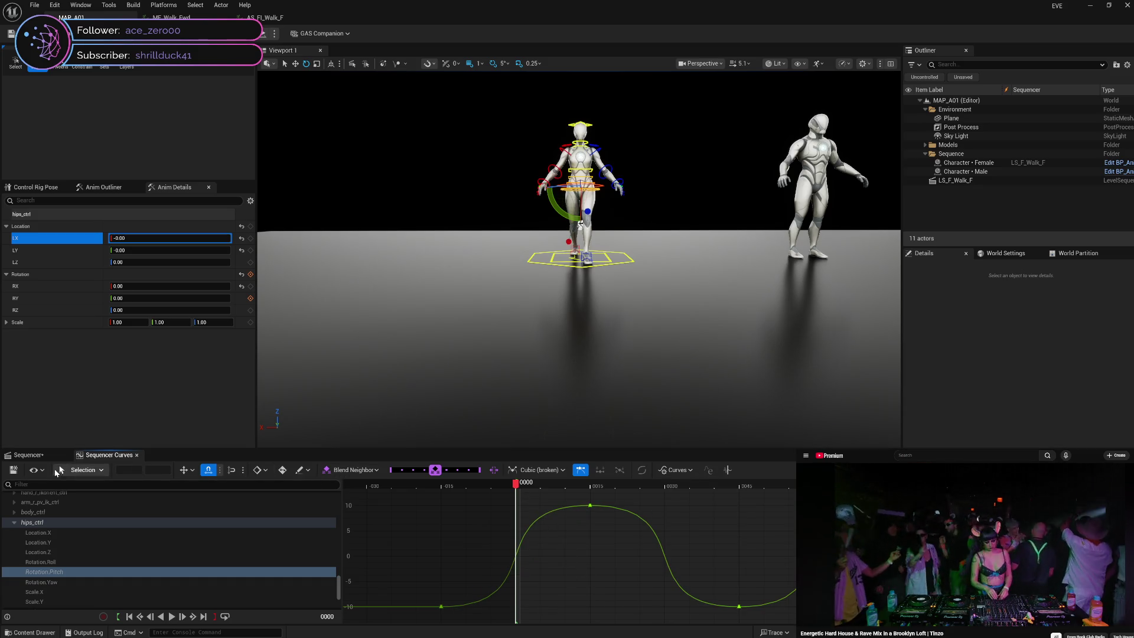
{"action": "left_click", "coordinate": [28, 454]}
{"action": "mouse_move", "coordinate": [382, 483]}
{"action": "left_mouse_down"}
{"action": "mouse_move", "coordinate": [296, 498]}
{"action": "mouse_move", "coordinate": [528, 499]}
{"action": "mouse_move", "coordinate": [726, 483]}
{"action": "mouse_move", "coordinate": [590, 519]}
{"action": "mouse_move", "coordinate": [385, 539]}
{"action": "left_mouse_up"}
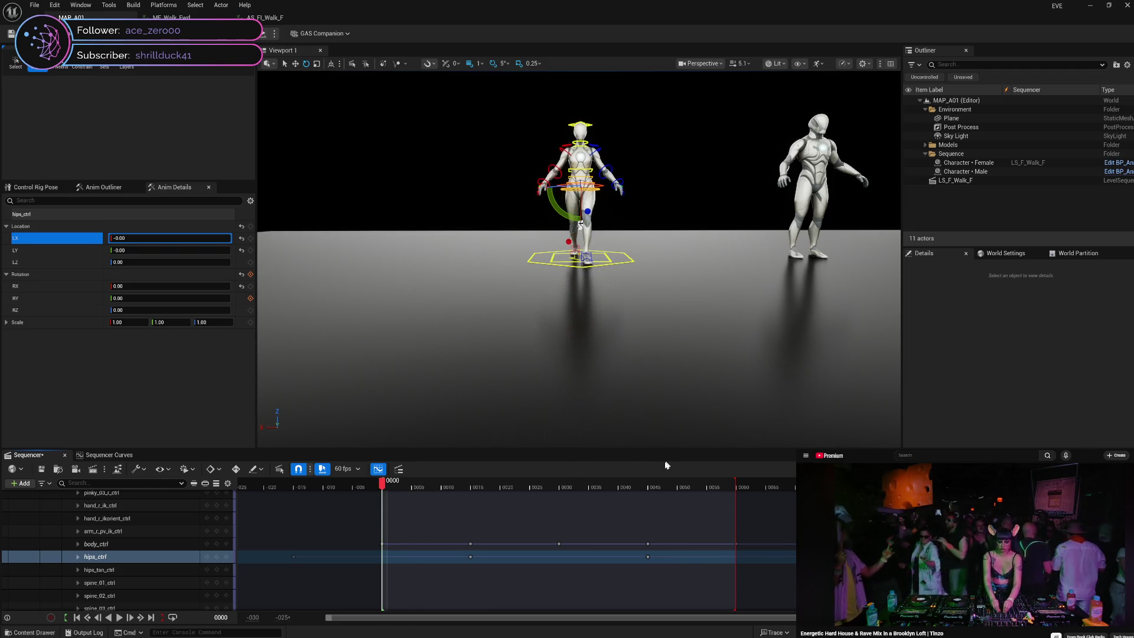
- Play the walk, then set hips pitch to 10.00 and key it at frame 0135
{"action": "key", "text": "space"}
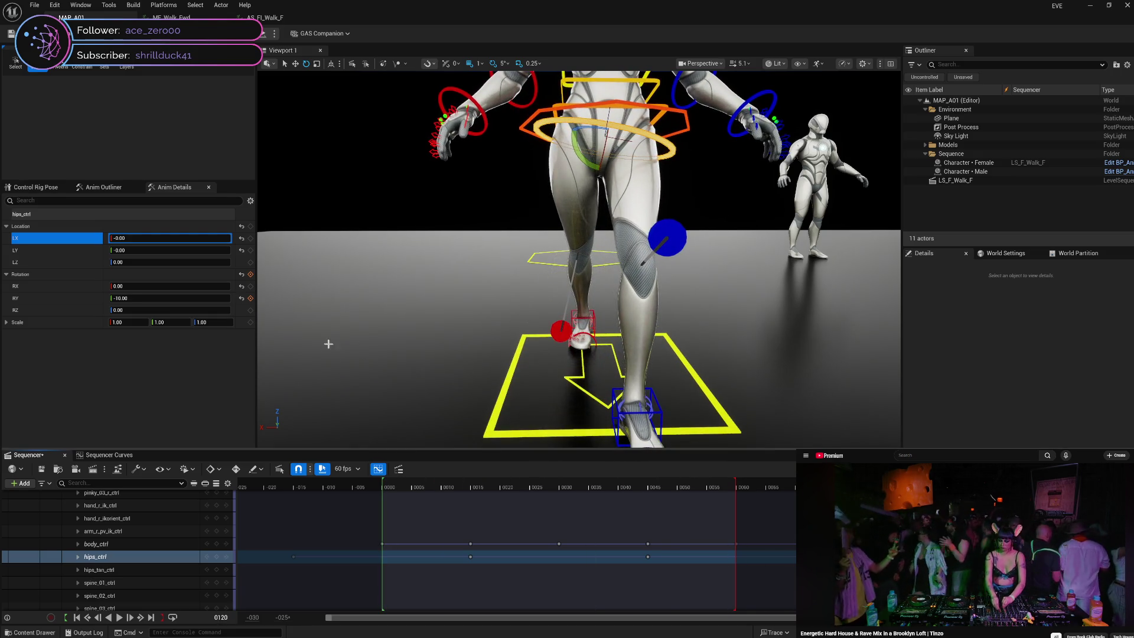
{"action": "left_click", "coordinate": [156, 299]}
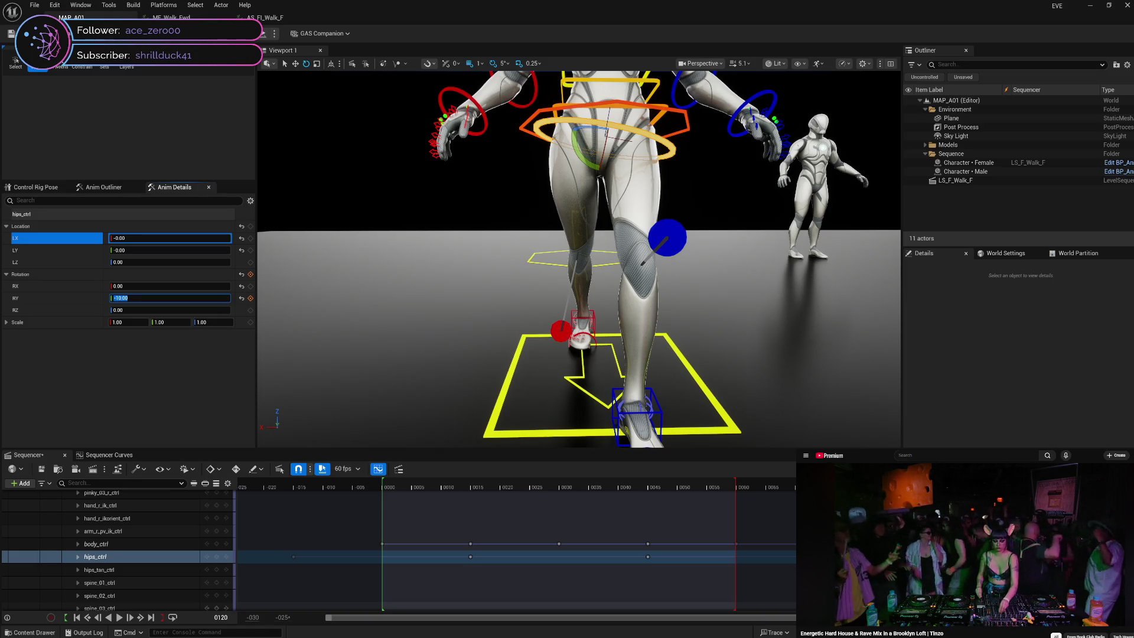
{"action": "key", "text": "Return"}
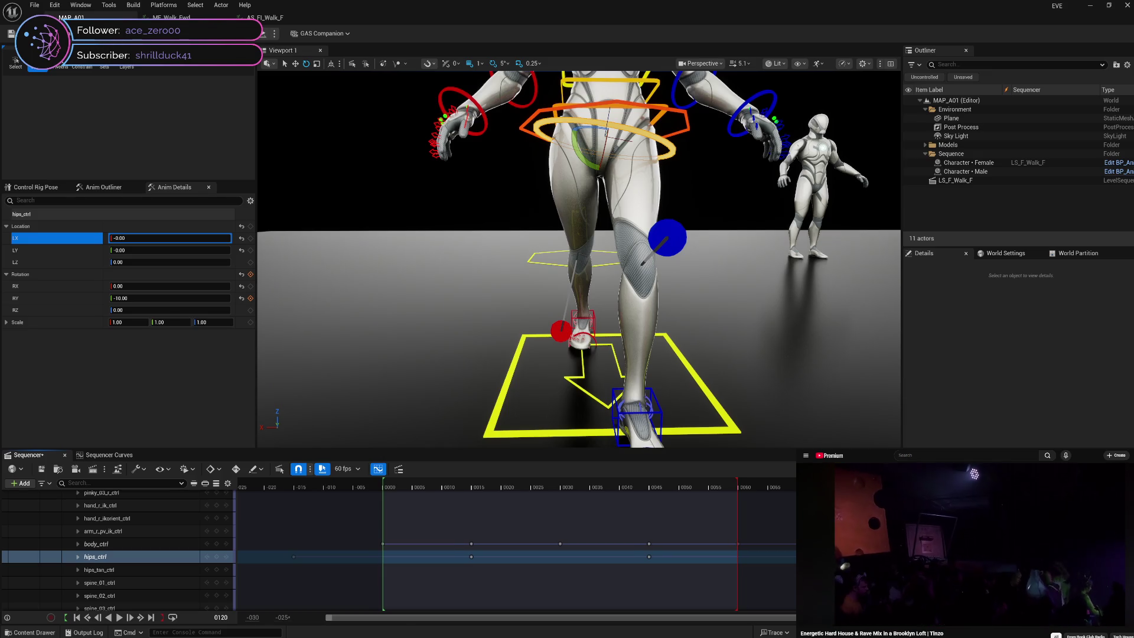
{"action": "scroll", "coordinate": [516, 549], "scroll_direction": "down", "scroll_amount": 1}
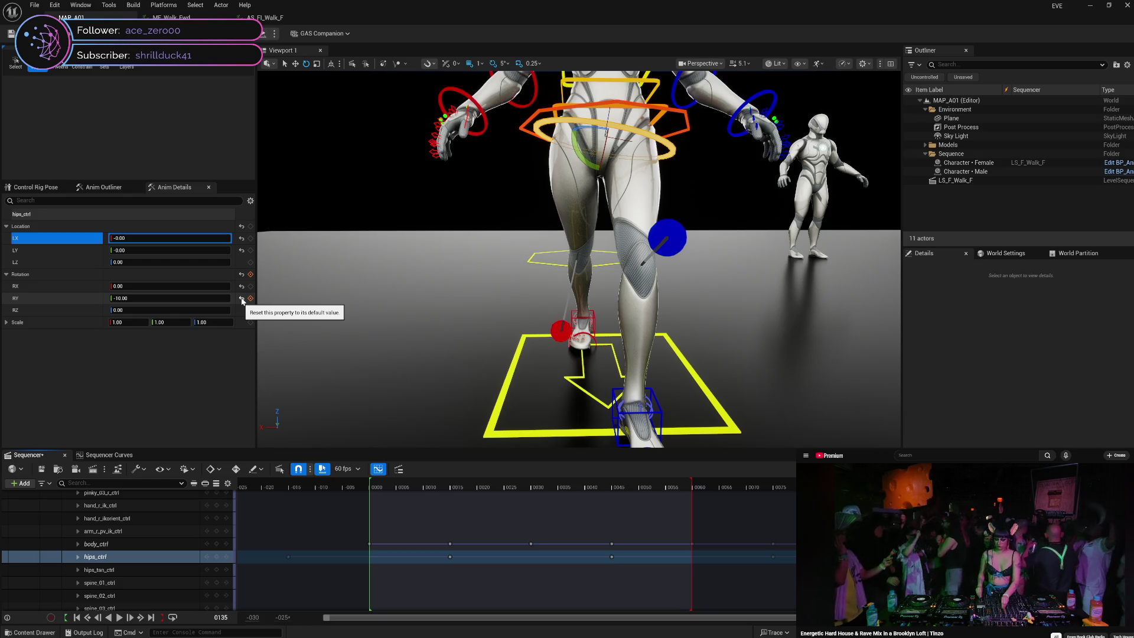
{"action": "left_click", "coordinate": [178, 301]}
{"action": "left_click", "coordinate": [178, 301]}
{"action": "key", "text": "Return"}
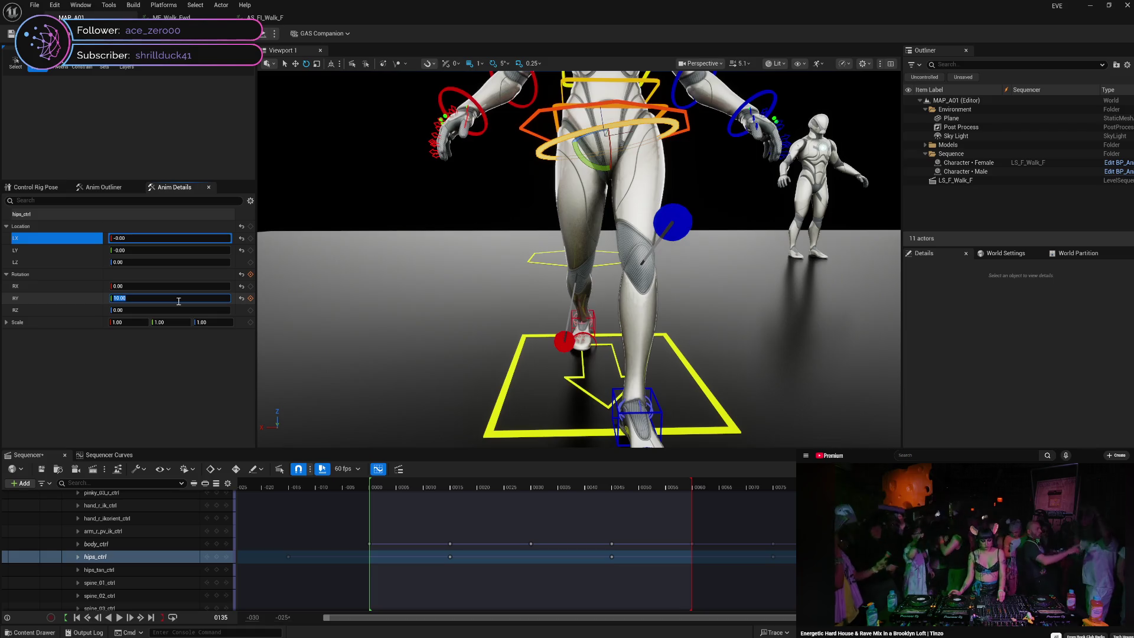
{"action": "left_click", "coordinate": [250, 299]}
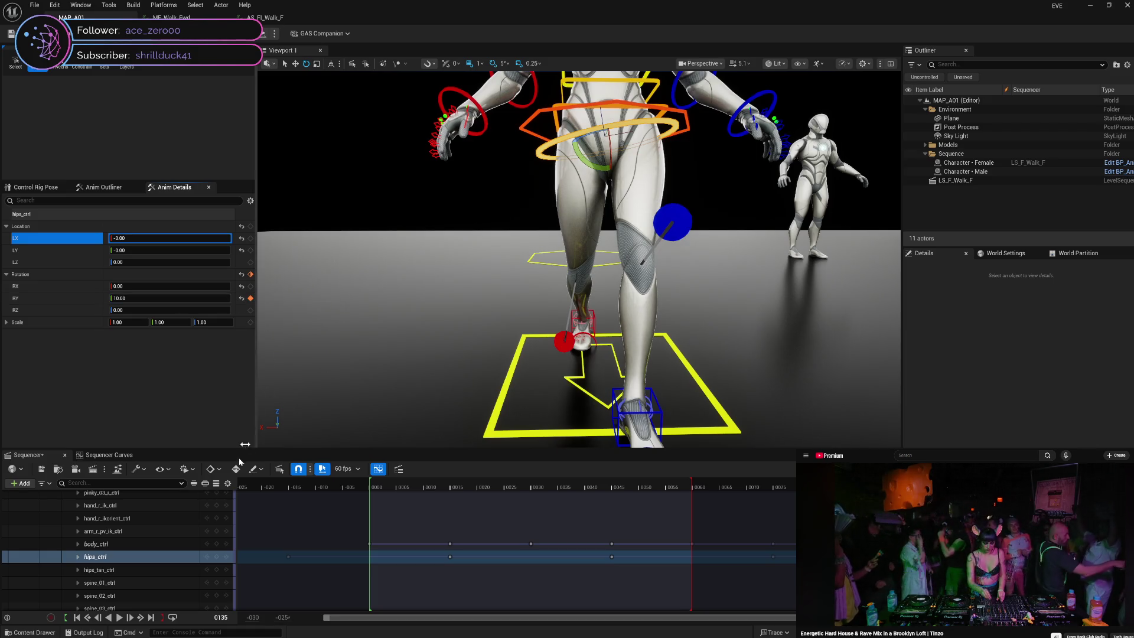
- In the curve editor, select the low pitch key at frame 0105 and bring up its options
{"action": "left_click", "coordinate": [116, 472]}
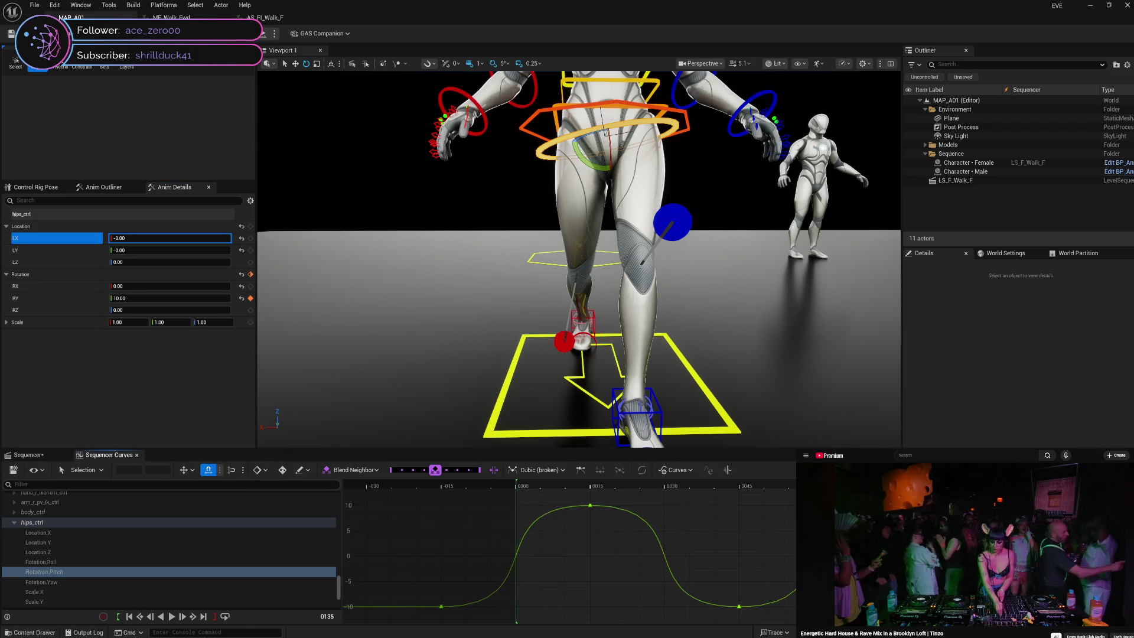
{"action": "left_click", "coordinate": [1036, 606]}
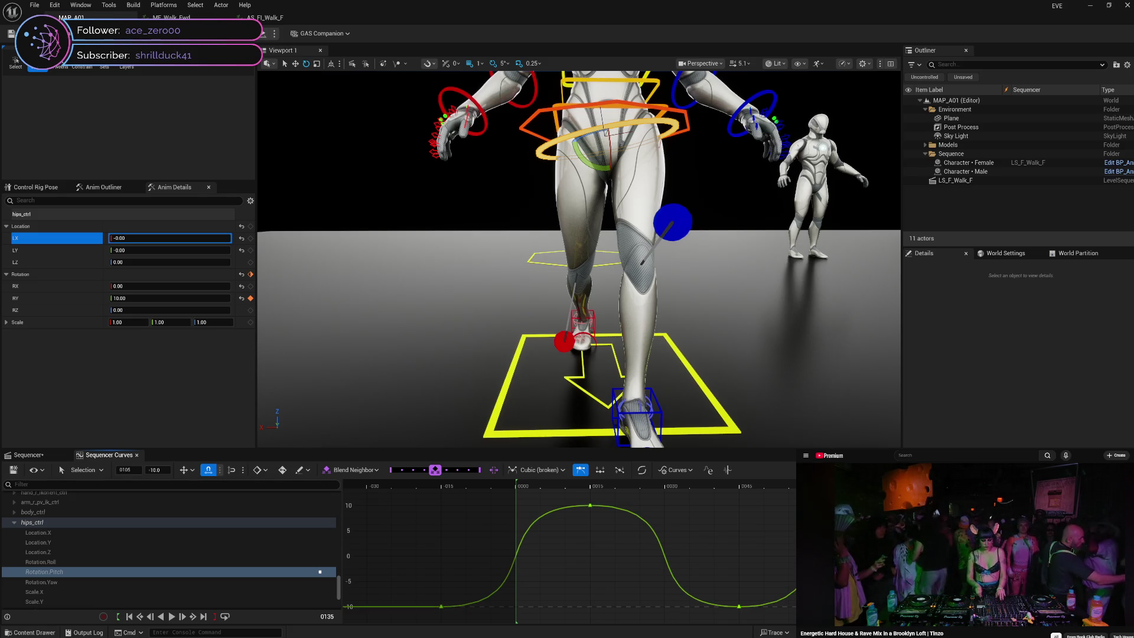
{"action": "right_click", "coordinate": [1035, 605]}
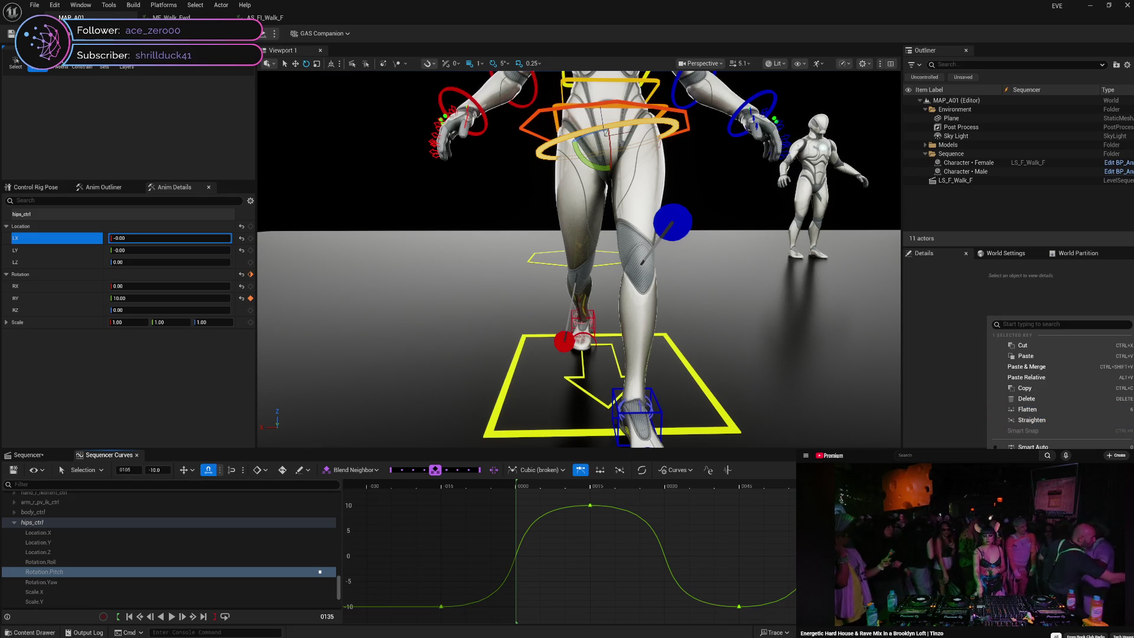
- Flatten the tangents on the selected hips pitch keys
{"action": "key", "text": "6"}
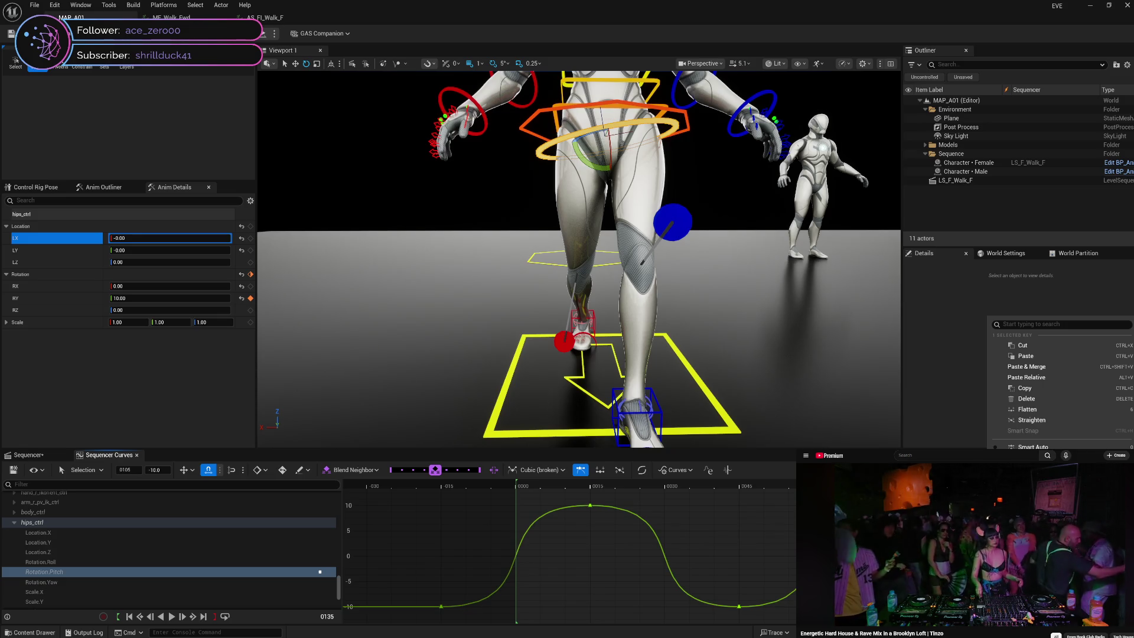
{"action": "scroll", "coordinate": [570, 551], "scroll_direction": "right", "scroll_amount": 3}
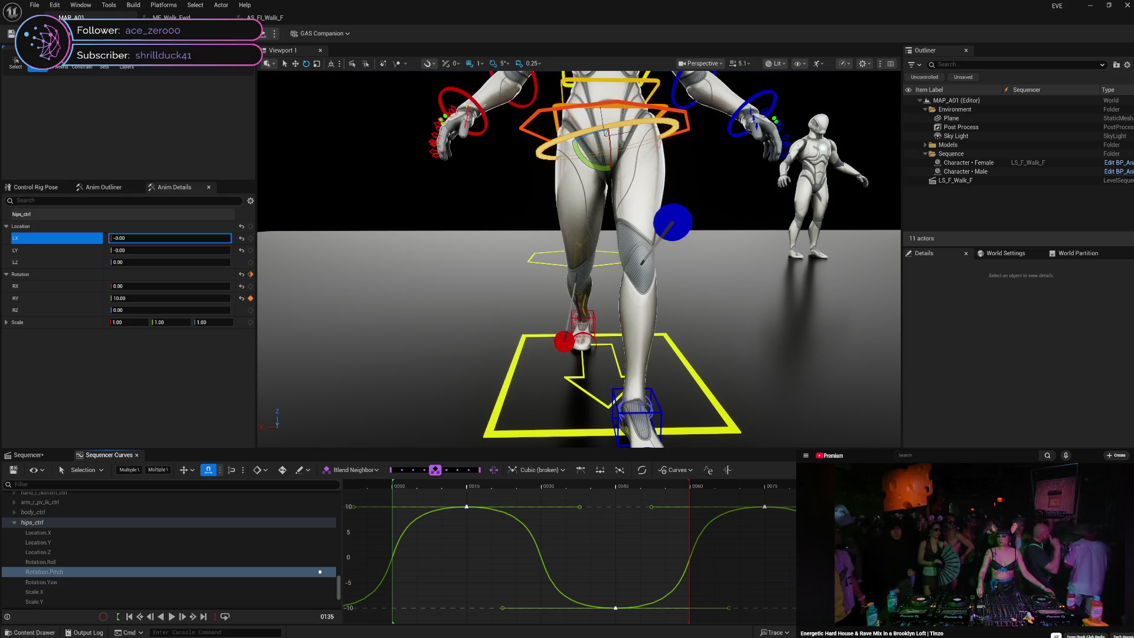
{"action": "right_click", "coordinate": [987, 215]}
{"action": "left_click", "coordinate": [1025, 383]}
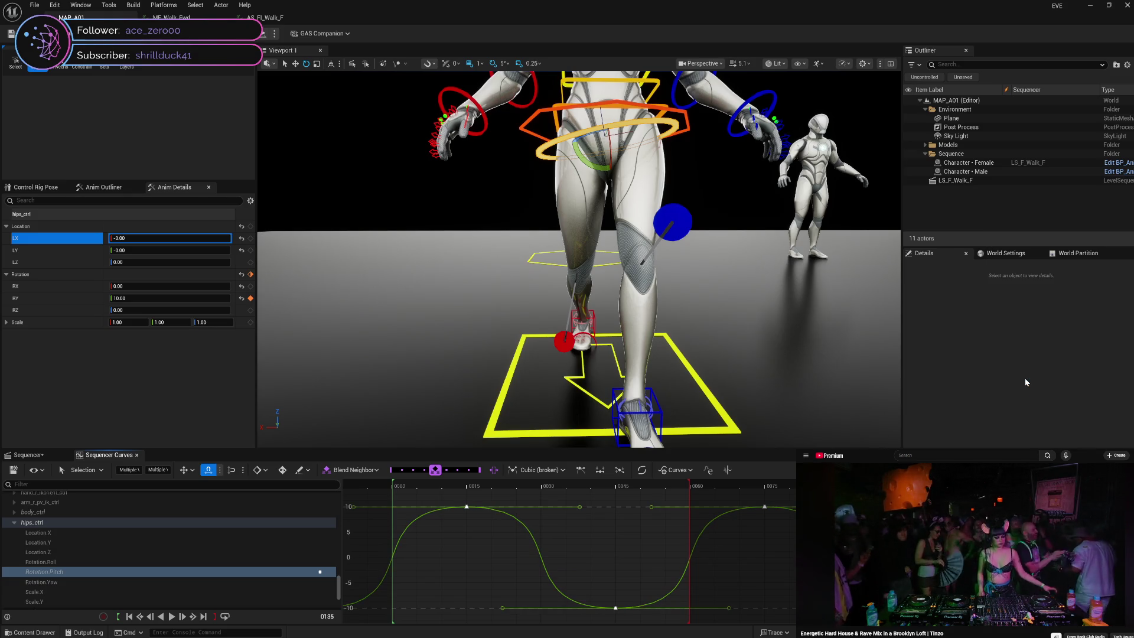
{"action": "right_click", "coordinate": [987, 216]}
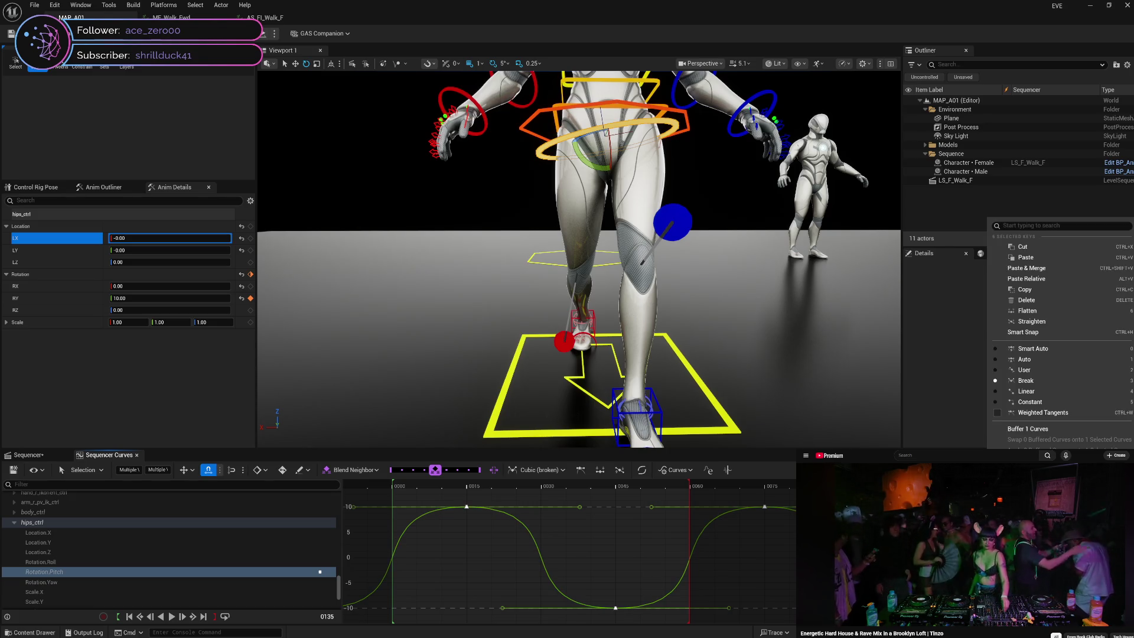
{"action": "left_click", "coordinate": [1036, 417]}
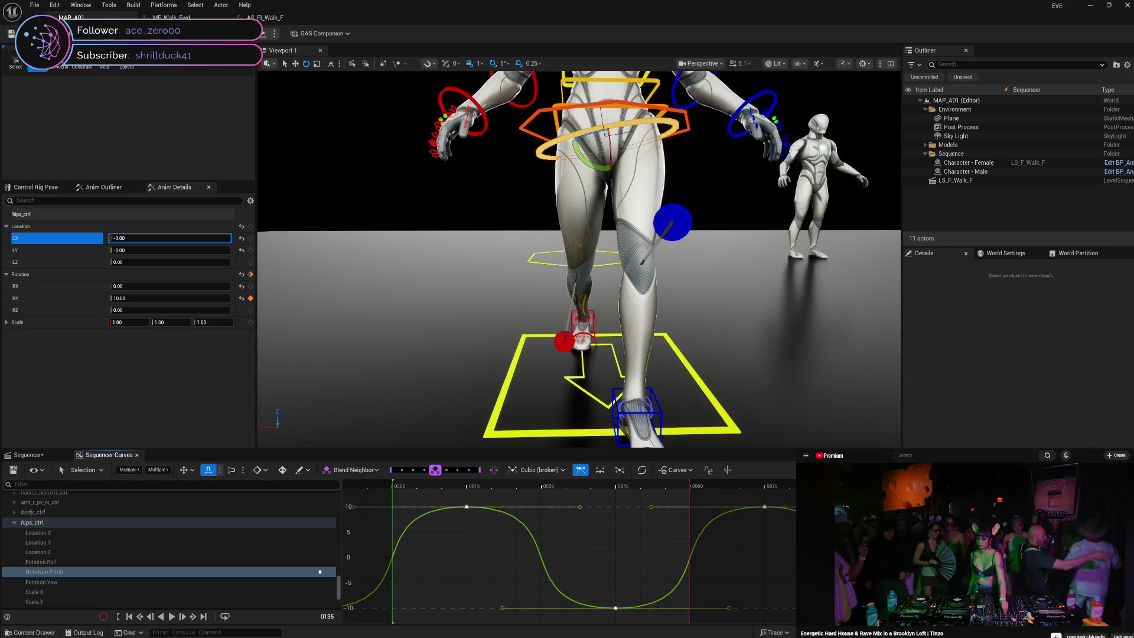
{"action": "key", "text": "Escape"}
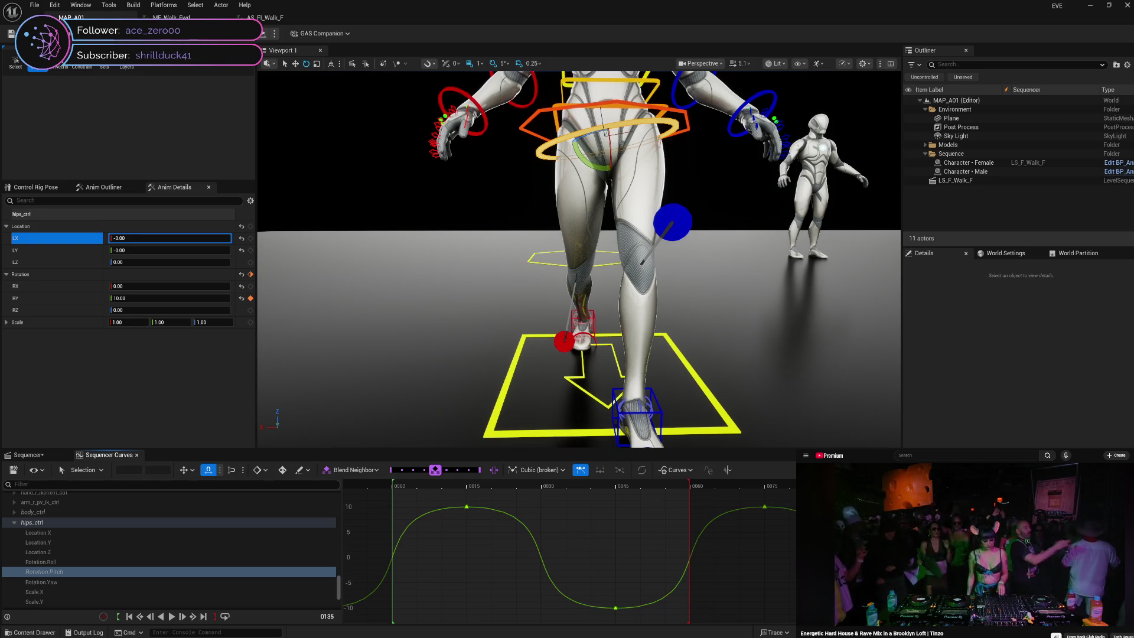
- On the frame 0105 key, try auto tangents, undo back to broken tangents, and flatten again
{"action": "key", "text": "Return"}
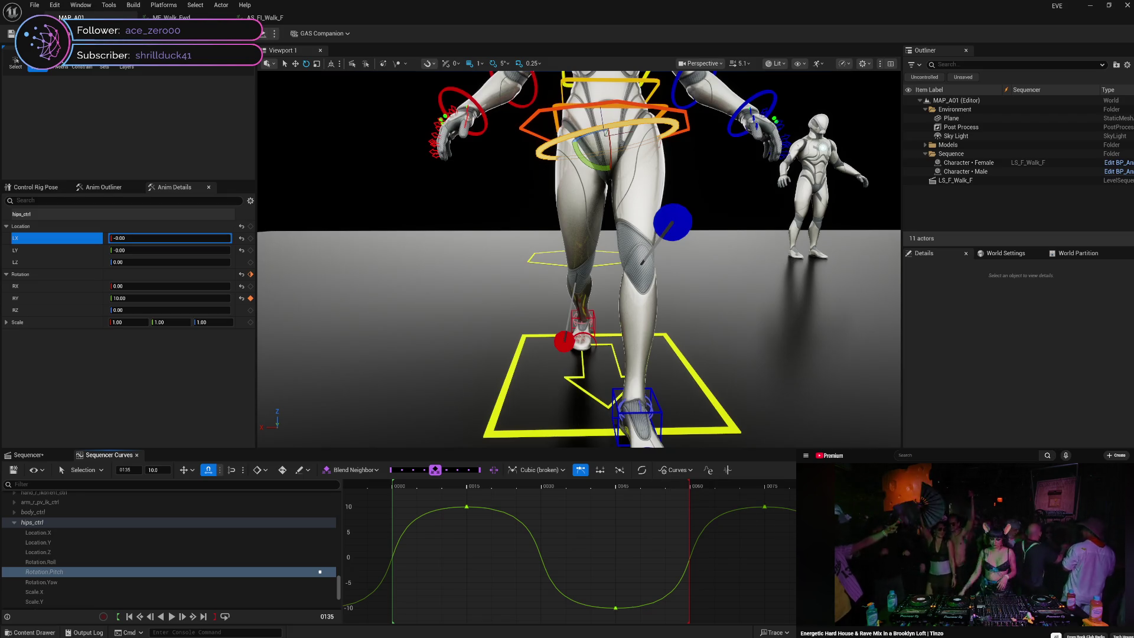
{"action": "left_click", "coordinate": [615, 607]}
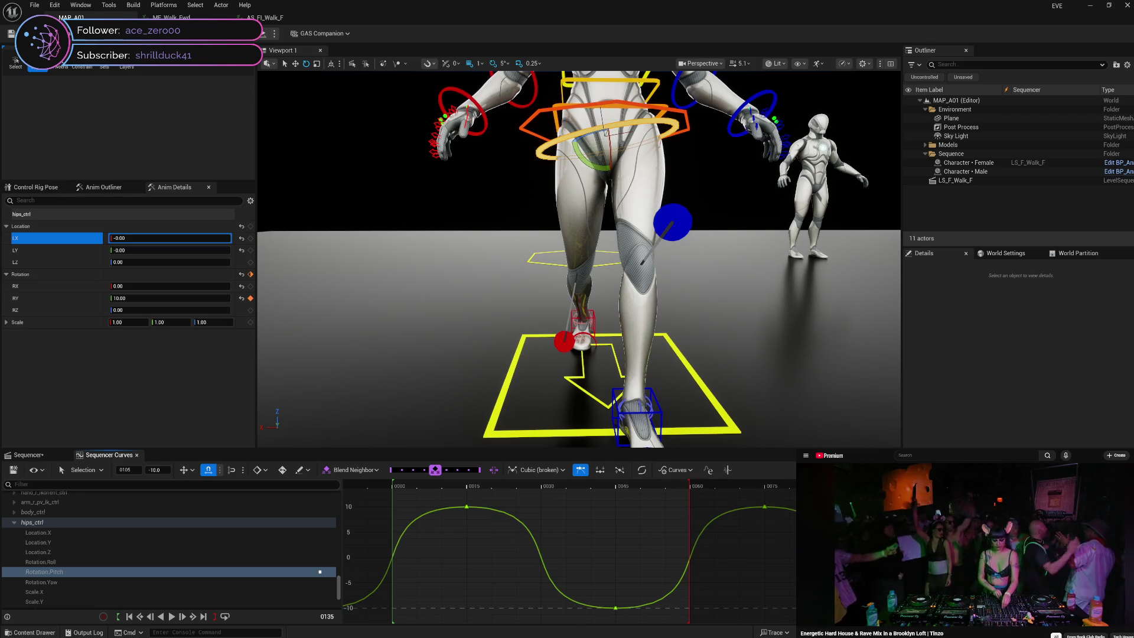
{"action": "right_click", "coordinate": [915, 591]}
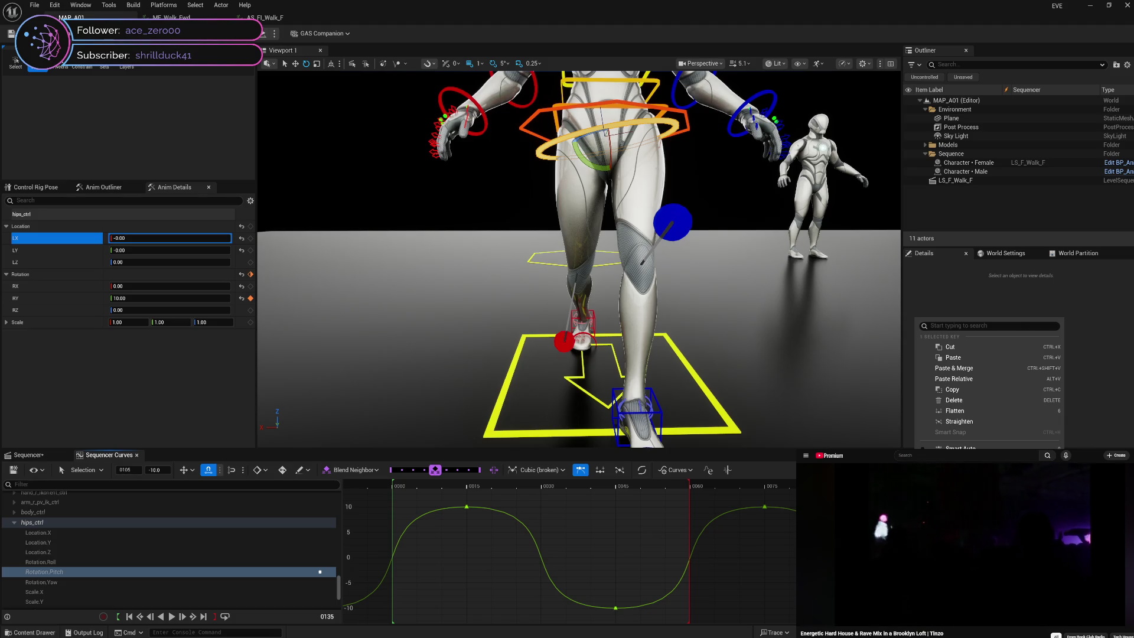
{"action": "key", "text": "1"}
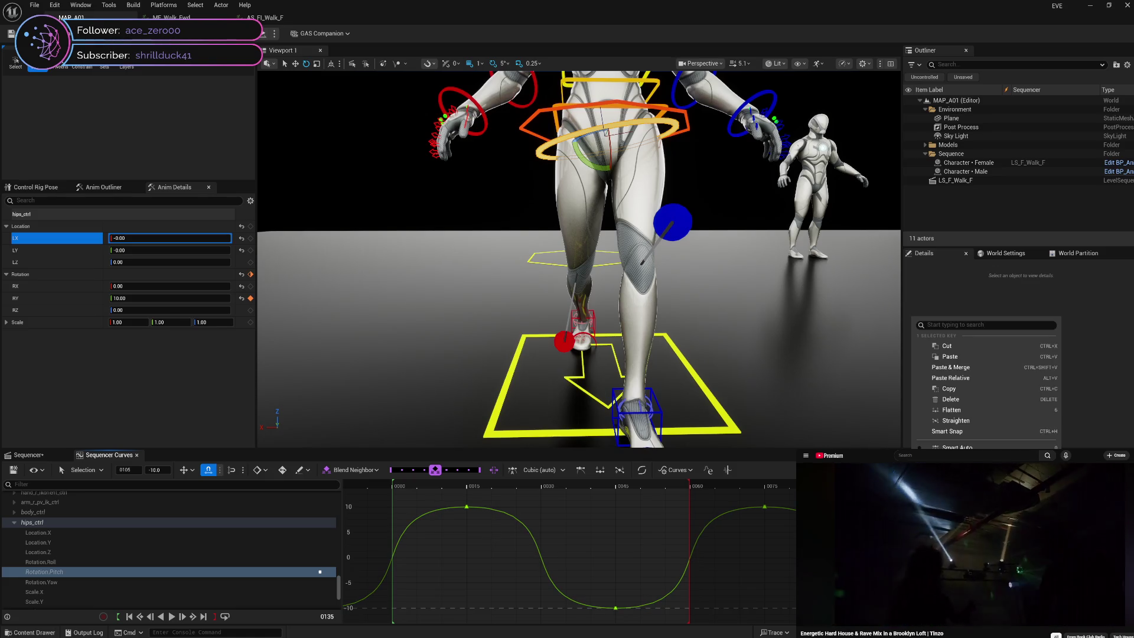
{"action": "key", "text": "ctrl+z"}
{"action": "right_click", "coordinate": [917, 320]}
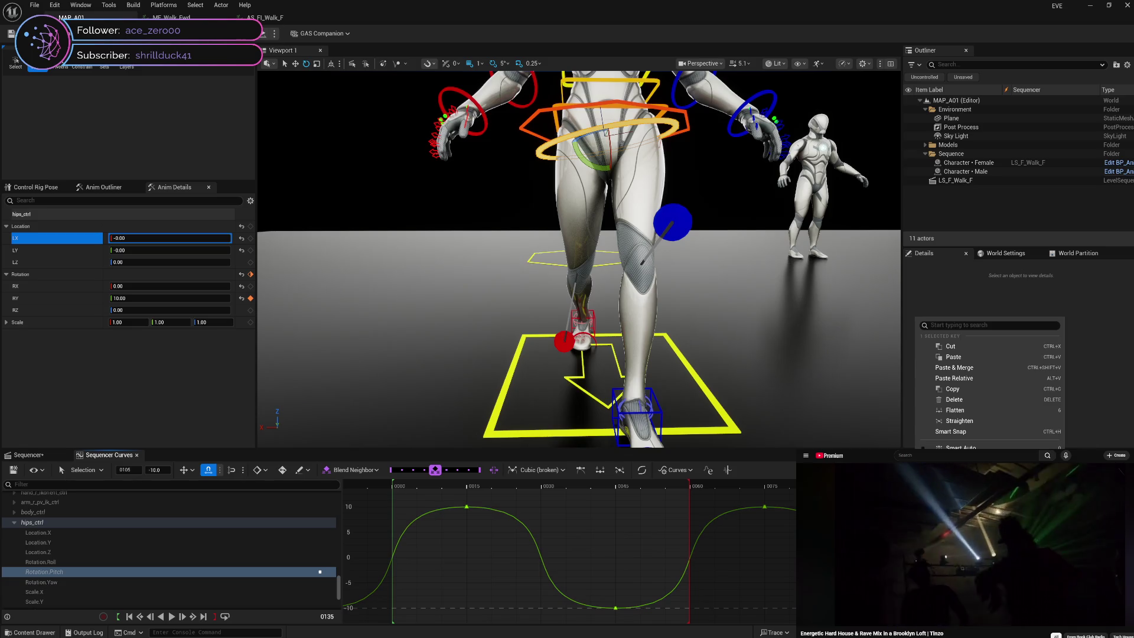
{"action": "left_click", "coordinate": [580, 469]}
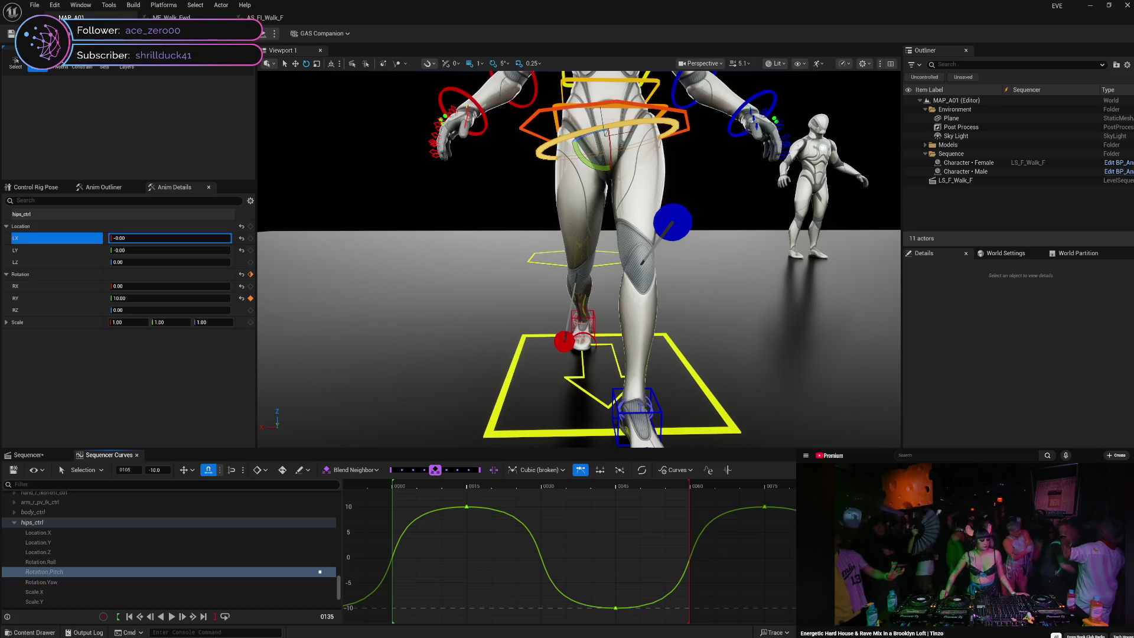
{"action": "left_click", "coordinate": [539, 469]}
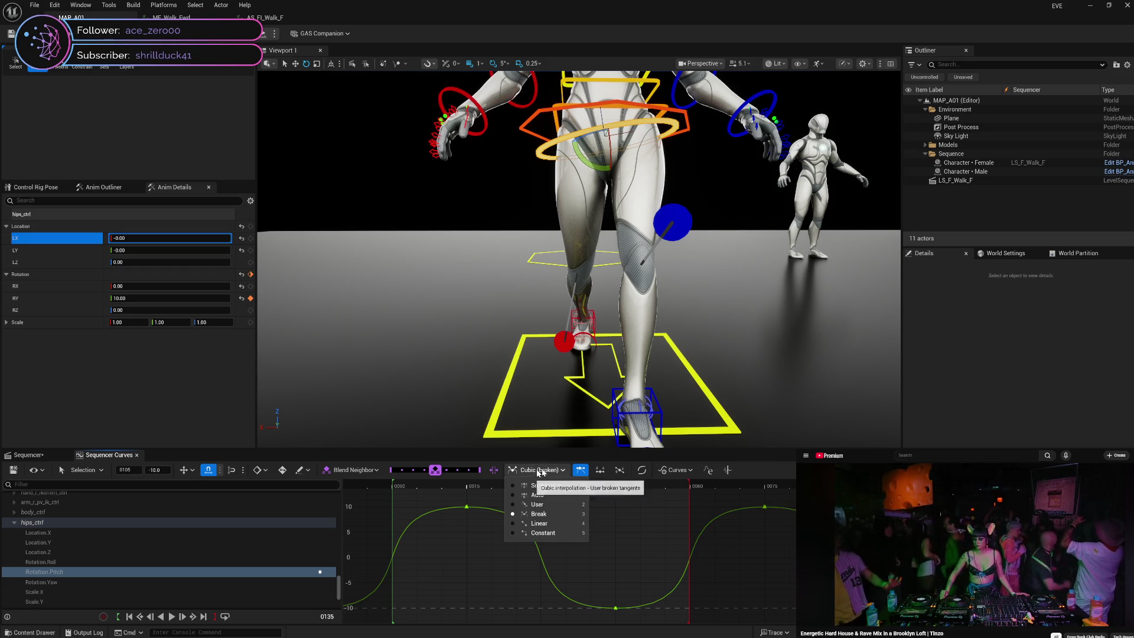
- Give the pitch keys, including the high key at frame 0075, a Quartic ease in-out, then play the walk
{"action": "left_click", "coordinate": [648, 470]}
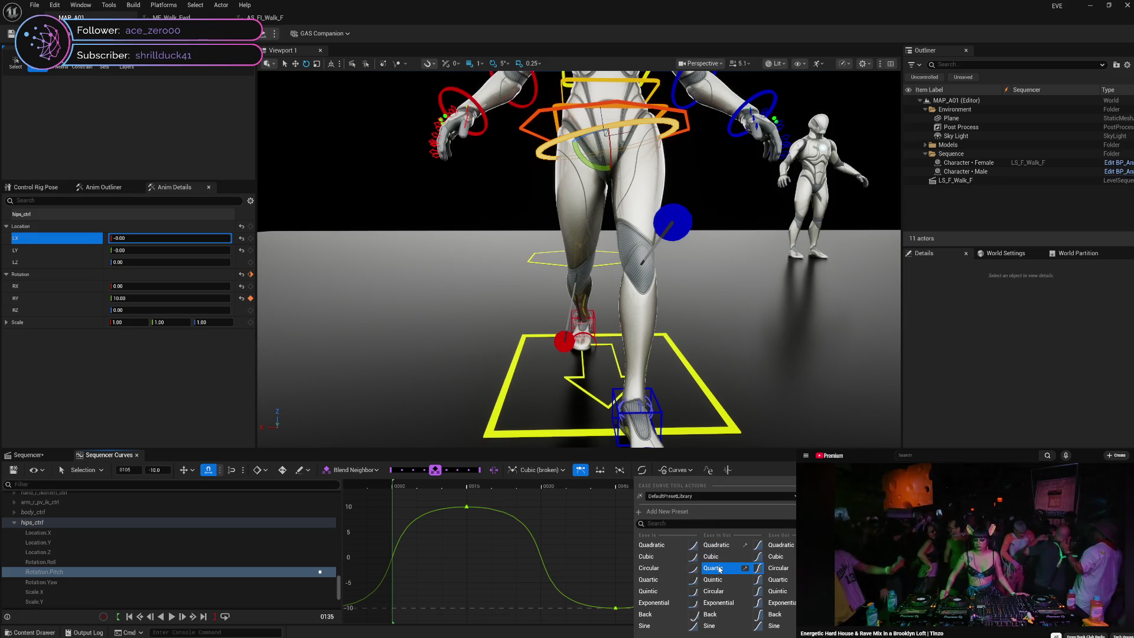
{"action": "left_click", "coordinate": [720, 569]}
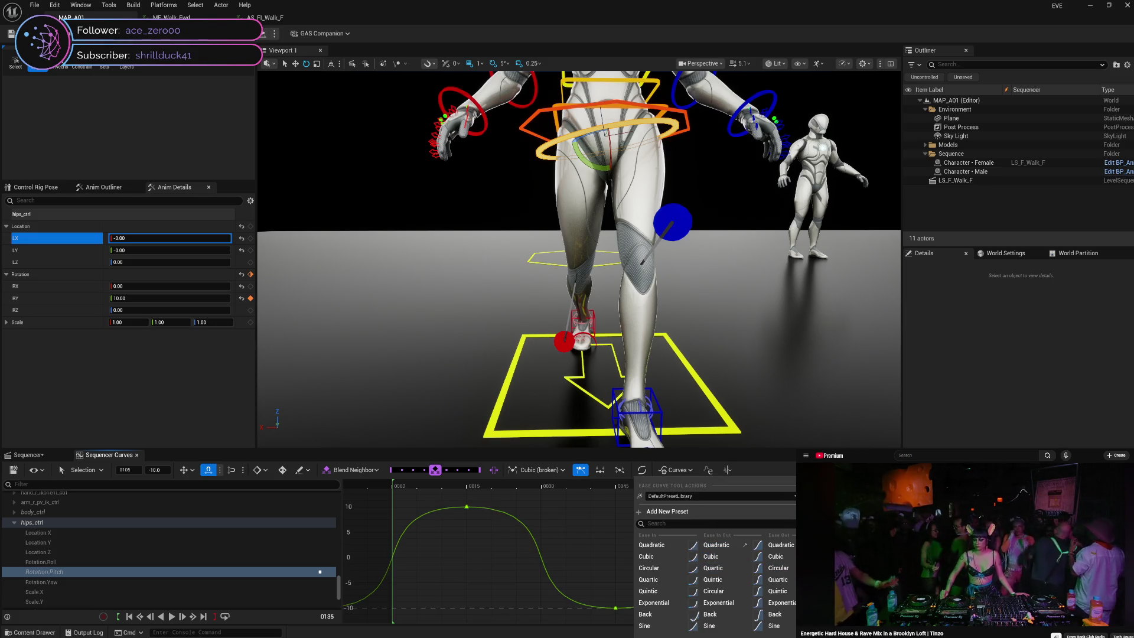
{"action": "left_click", "coordinate": [764, 507]}
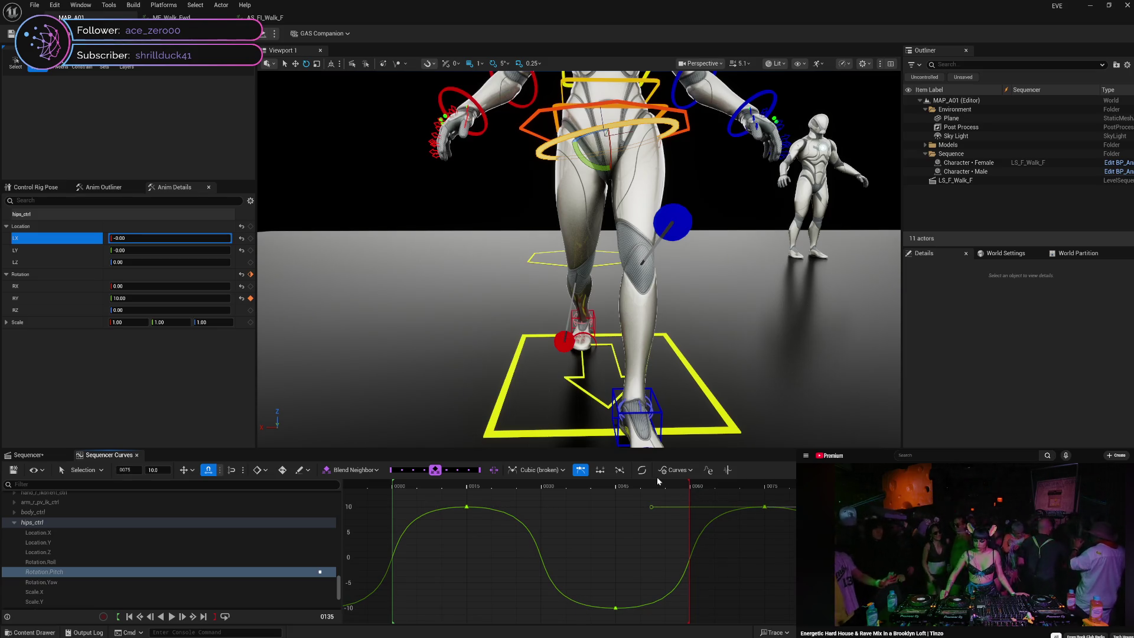
{"action": "right_click", "coordinate": [637, 482]}
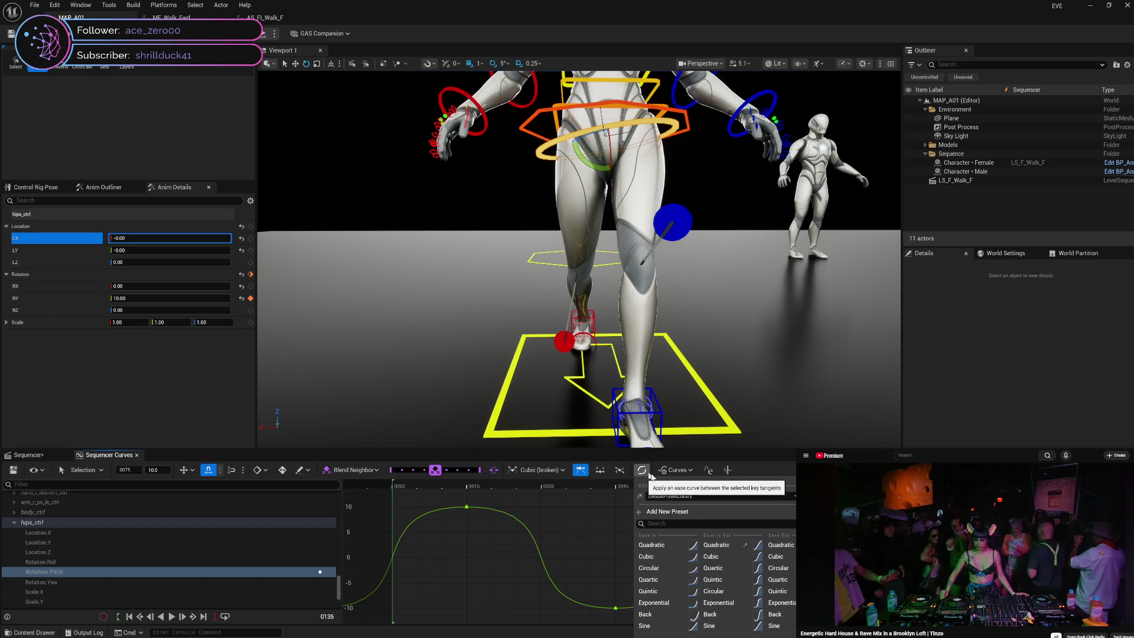
{"action": "left_click", "coordinate": [721, 569]}
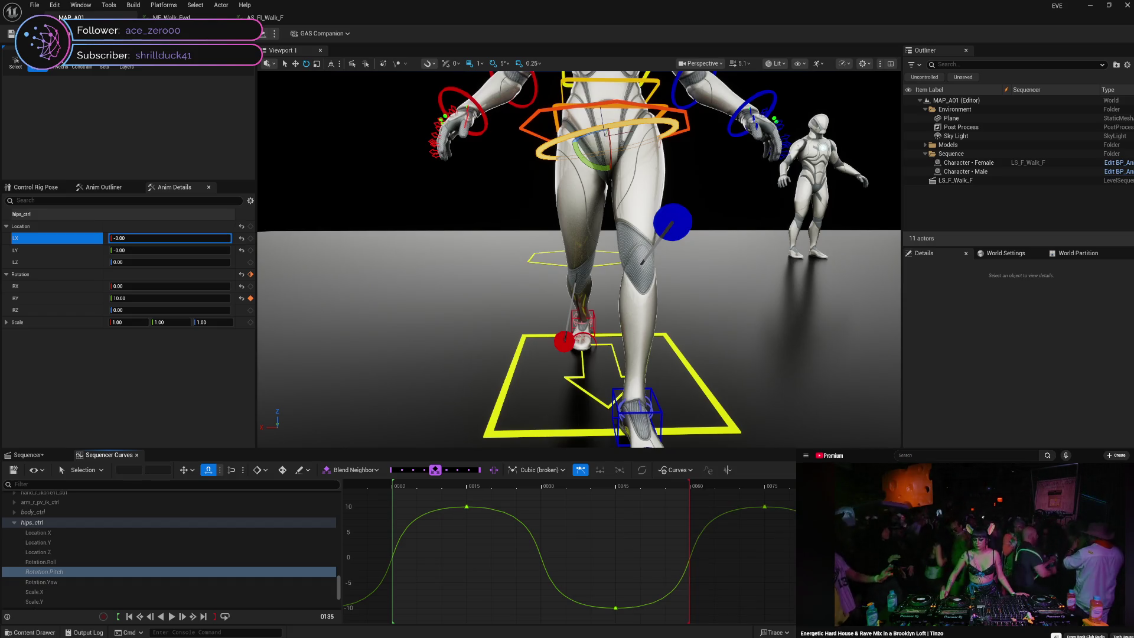
{"action": "key", "text": "space"}
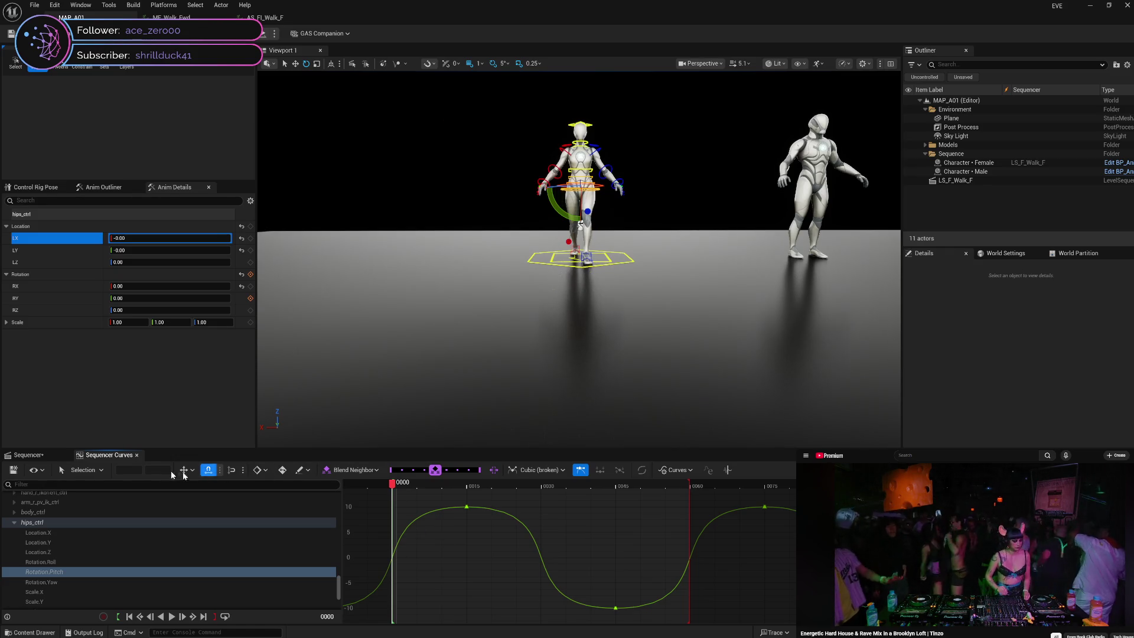
- Scrub the opening frames, frame hips_ctrl with F, and rotate its yaw to RZ 10
{"action": "left_click", "coordinate": [26, 455]}
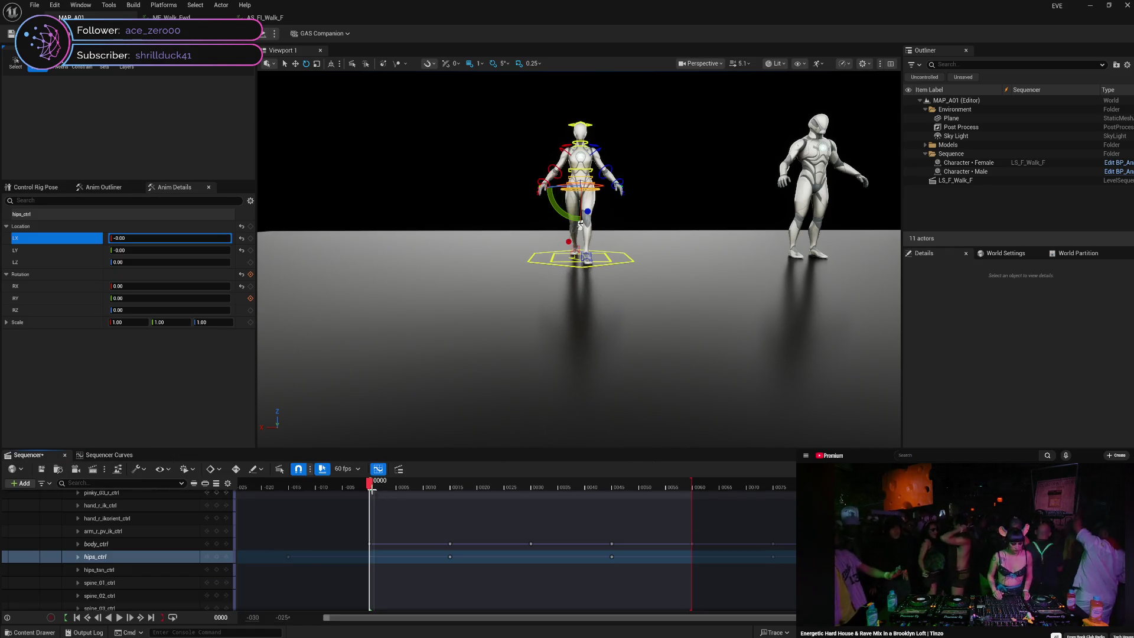
{"action": "mouse_move", "coordinate": [370, 487]}
{"action": "left_mouse_down"}
{"action": "mouse_move", "coordinate": [721, 494]}
{"action": "mouse_move", "coordinate": [710, 494]}
{"action": "left_mouse_up"}
{"action": "key", "text": "Up"}
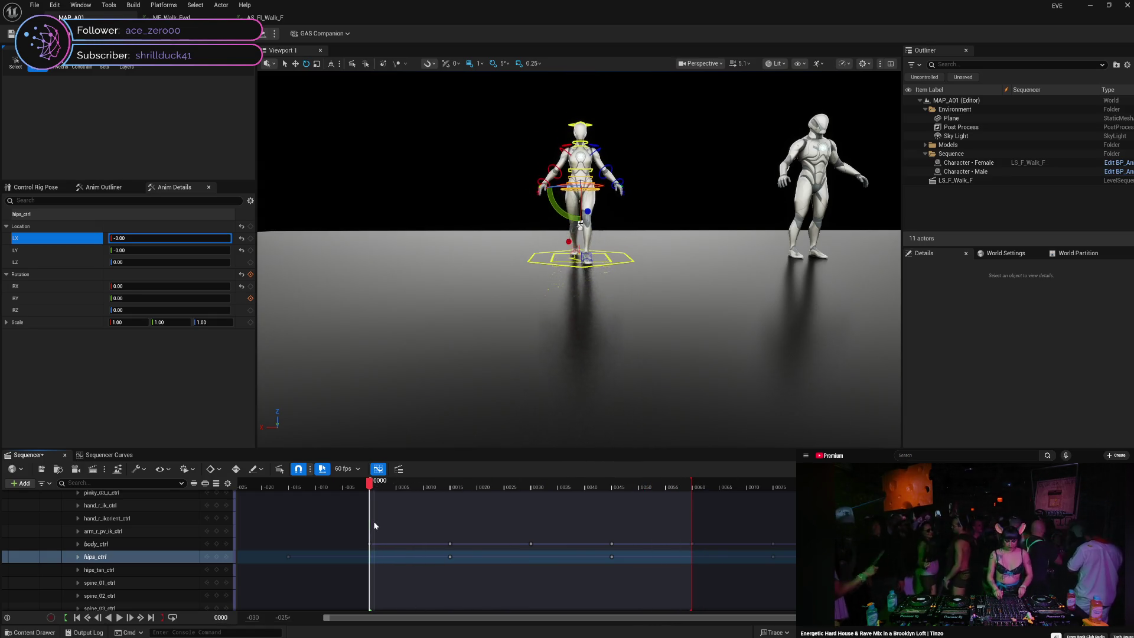
{"action": "mouse_move", "coordinate": [375, 521]}
{"action": "left_mouse_down"}
{"action": "mouse_move", "coordinate": [440, 518]}
{"action": "mouse_move", "coordinate": [374, 520]}
{"action": "left_mouse_up"}
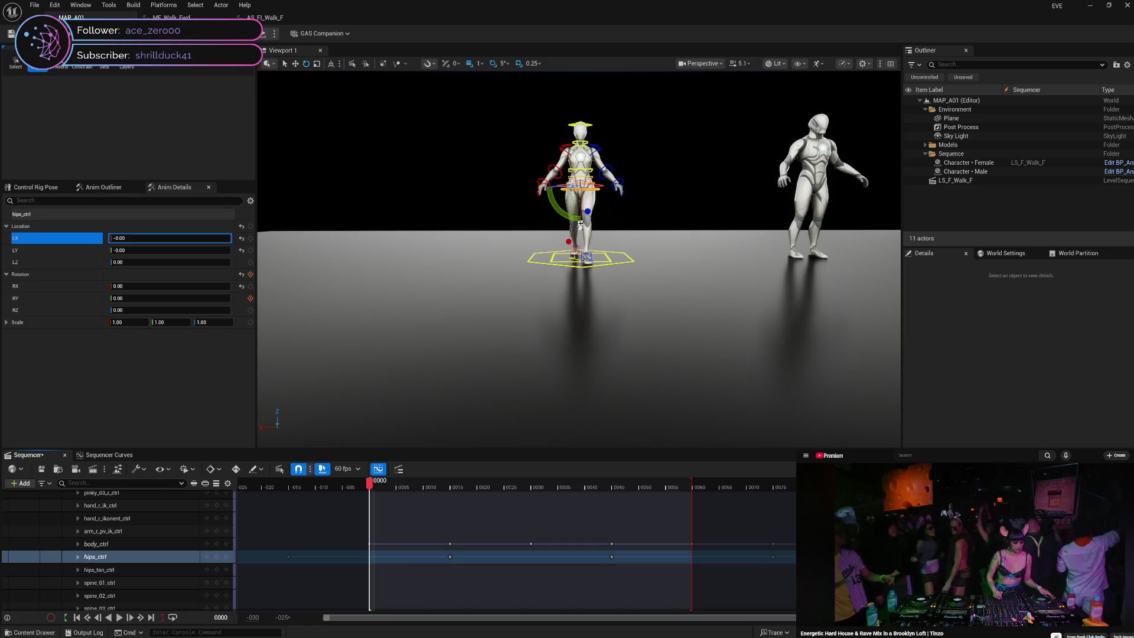
{"action": "key", "text": "f"}
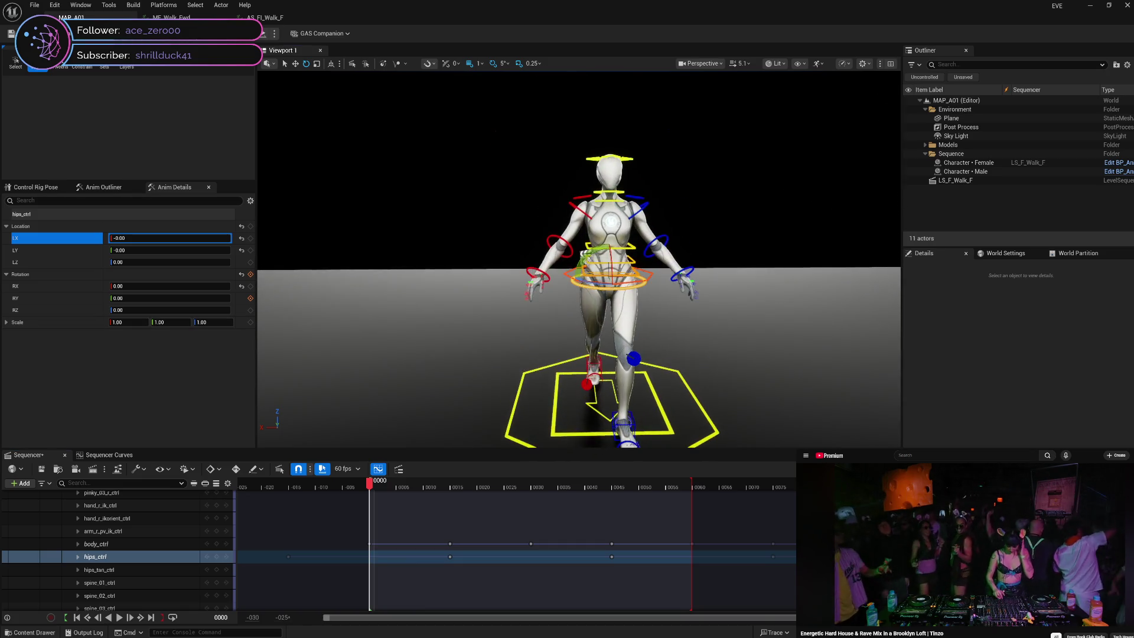
{"action": "left_click_drag", "start_coordinate": [602, 284], "coordinate": [649, 283]}
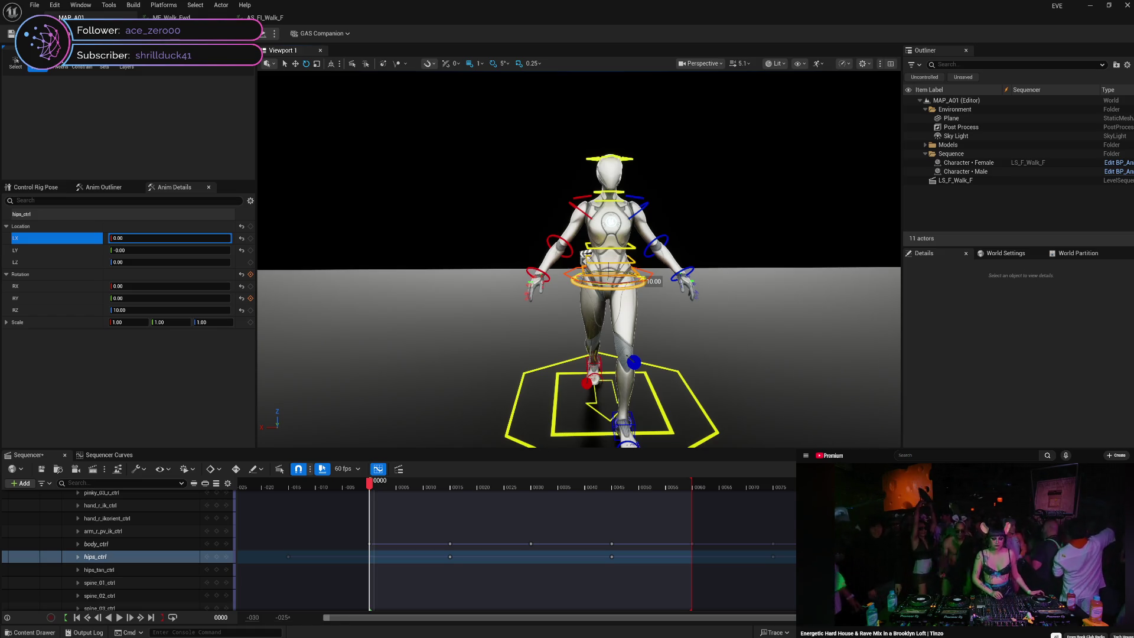
- Key hips yaw at 10 on frame 0 and at -10 on frame 30
{"action": "left_click", "coordinate": [251, 313]}
{"action": "left_click_drag", "start_coordinate": [381, 484], "coordinate": [531, 481]}
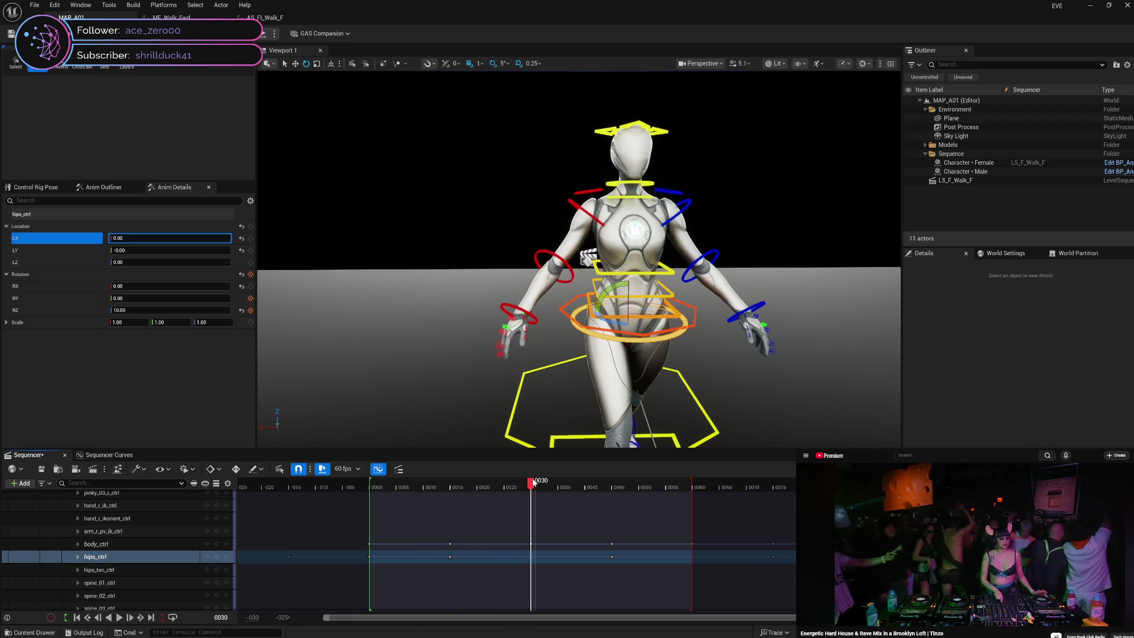
{"action": "left_click", "coordinate": [186, 311]}
{"action": "type", "text": "-10"}
{"action": "key", "text": "Return"}
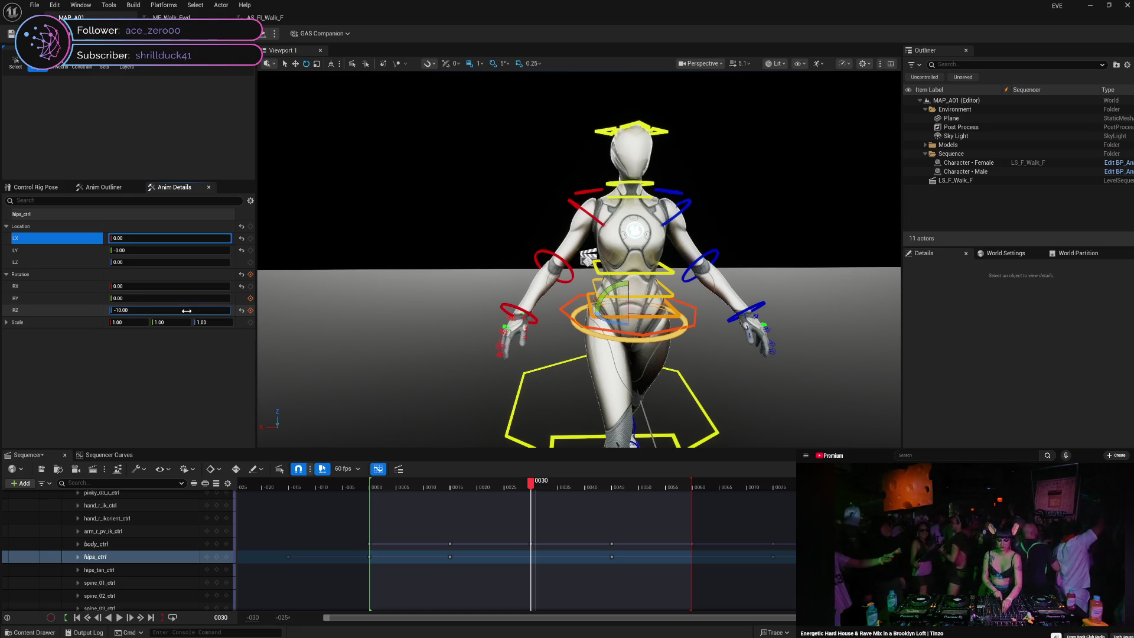
{"action": "type", "text": "-"}
{"action": "key", "text": "Return"}
{"action": "left_click", "coordinate": [251, 310]}
- Key hips yaw at -10 on frame 90 and at 10 on frame 120
{"action": "left_click_drag", "start_coordinate": [531, 486], "coordinate": [695, 497]}
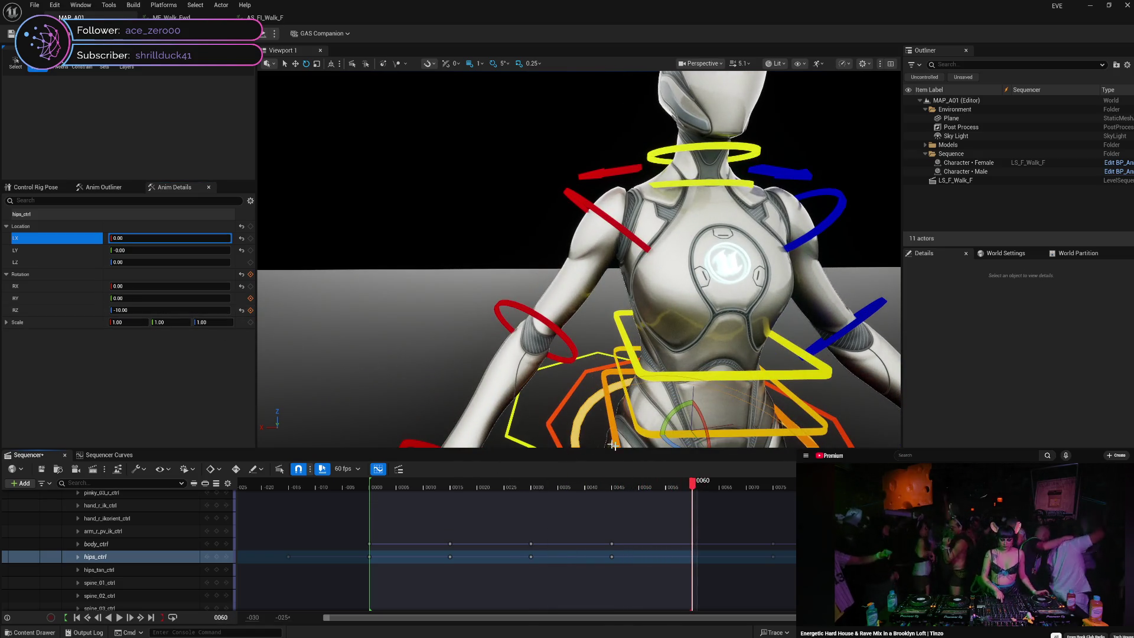
{"action": "left_click_drag", "start_coordinate": [694, 489], "coordinate": [842, 488]}
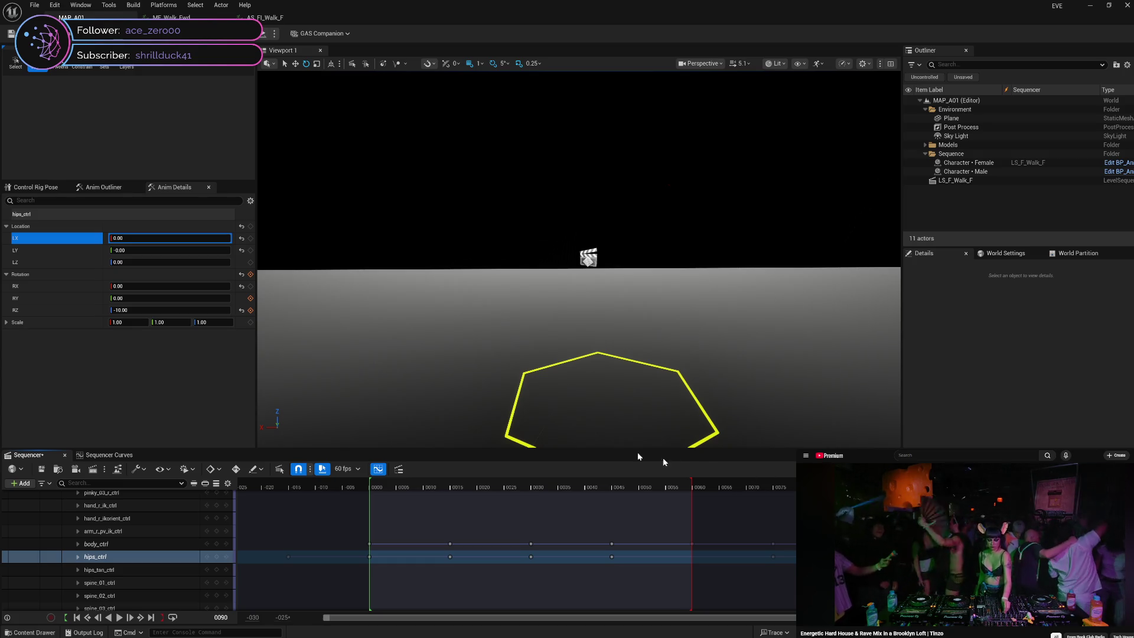
{"action": "left_click", "coordinate": [251, 310]}
{"action": "key", "text": "Right"}
{"action": "key", "text": "Right"}
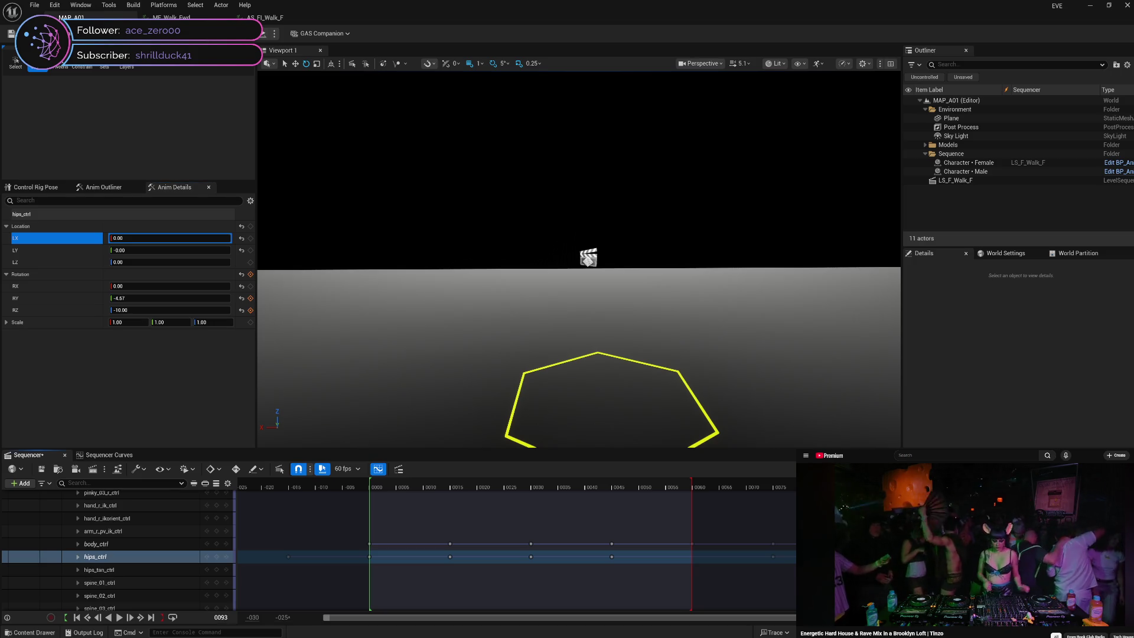
{"action": "key", "text": "Right"}
{"action": "key", "text": "Right"}
{"action": "key", "text": "Right"}
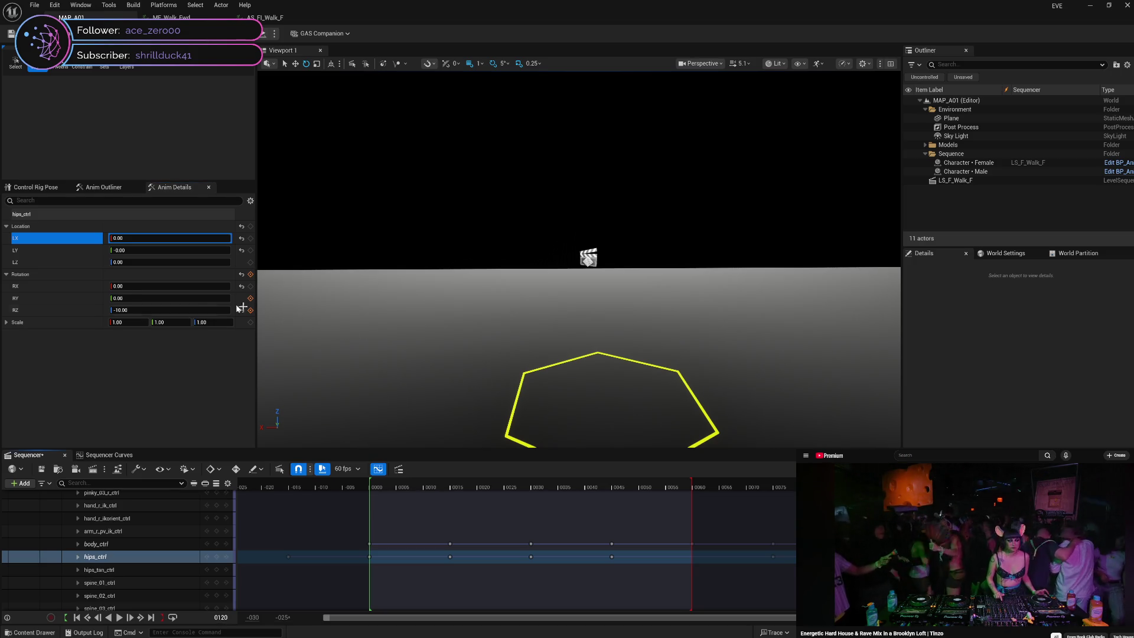
{"action": "left_click", "coordinate": [188, 307]}
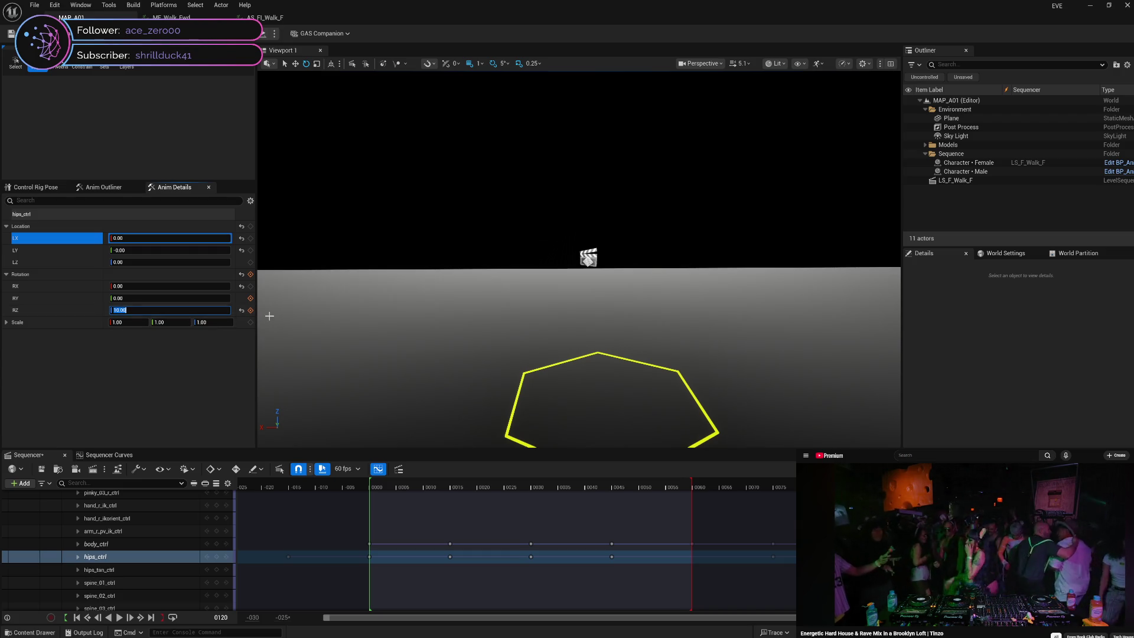
{"action": "type", "text": "10"}
{"action": "left_click", "coordinate": [250, 310]}
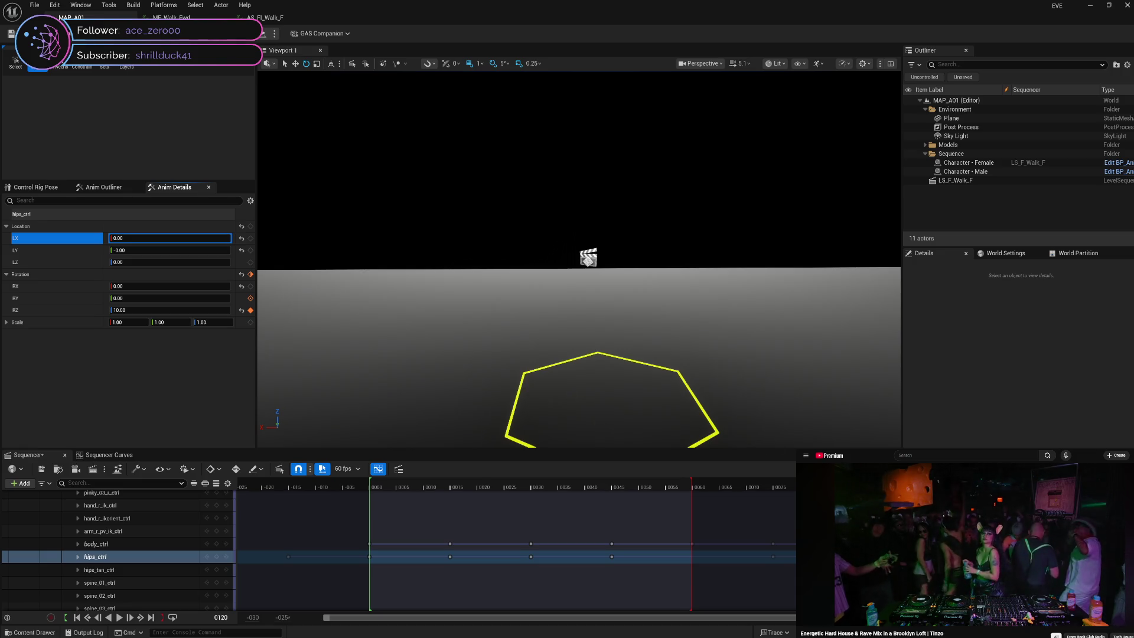
- Key hips yaw at 10 on frame 60 and review the sway around frame 47
{"action": "left_click_drag", "start_coordinate": [767, 488], "coordinate": [693, 497]}
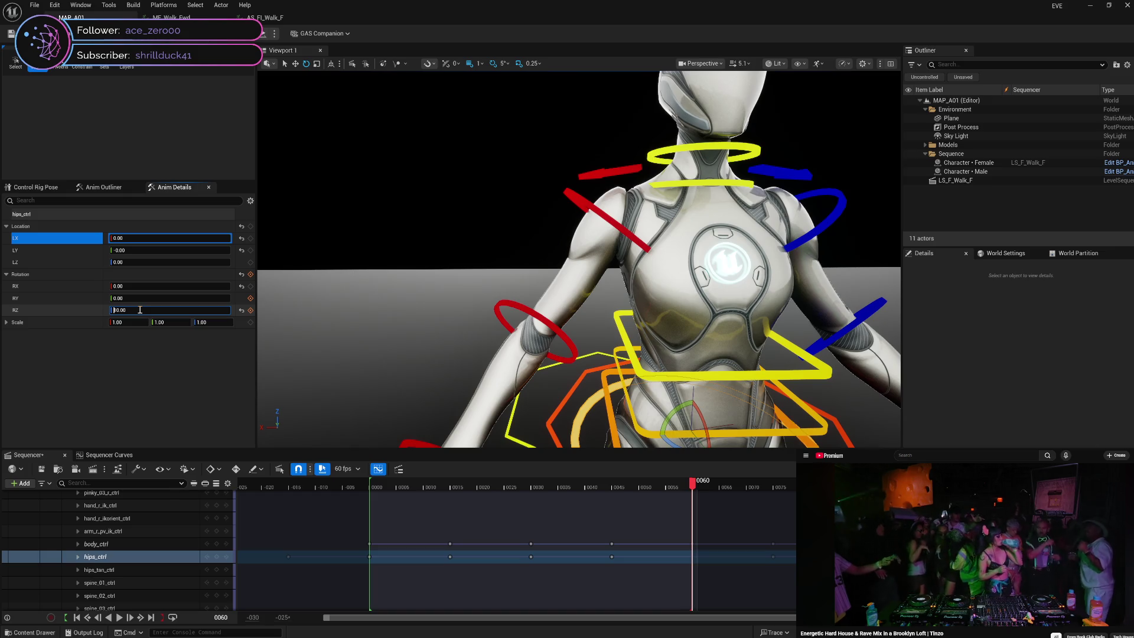
{"action": "left_click", "coordinate": [140, 310]}
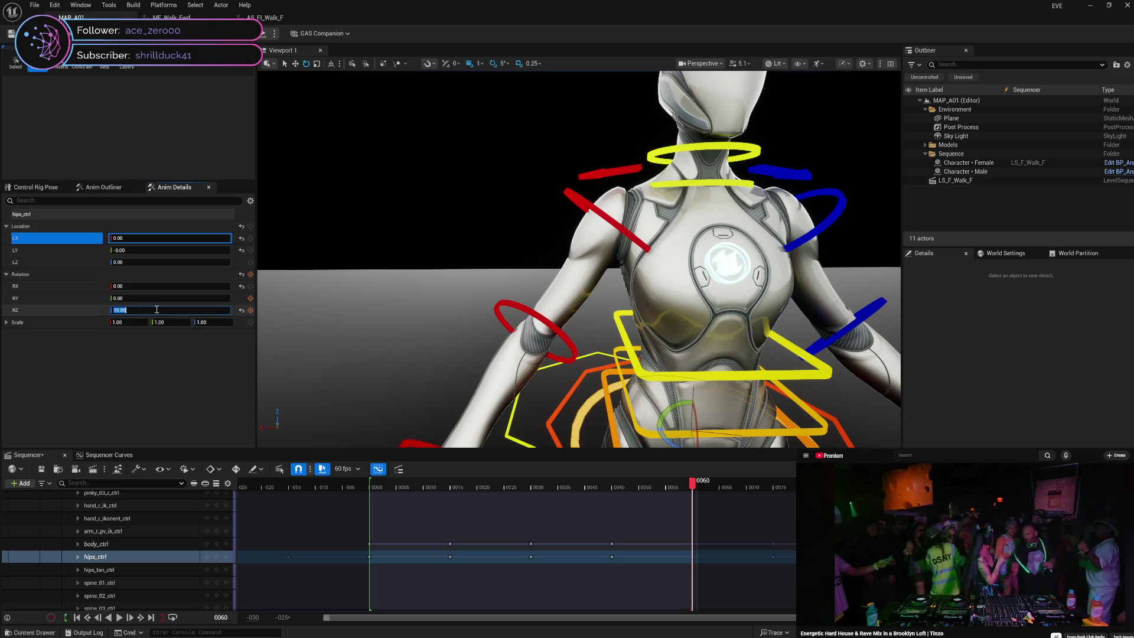
{"action": "left_click", "coordinate": [250, 310]}
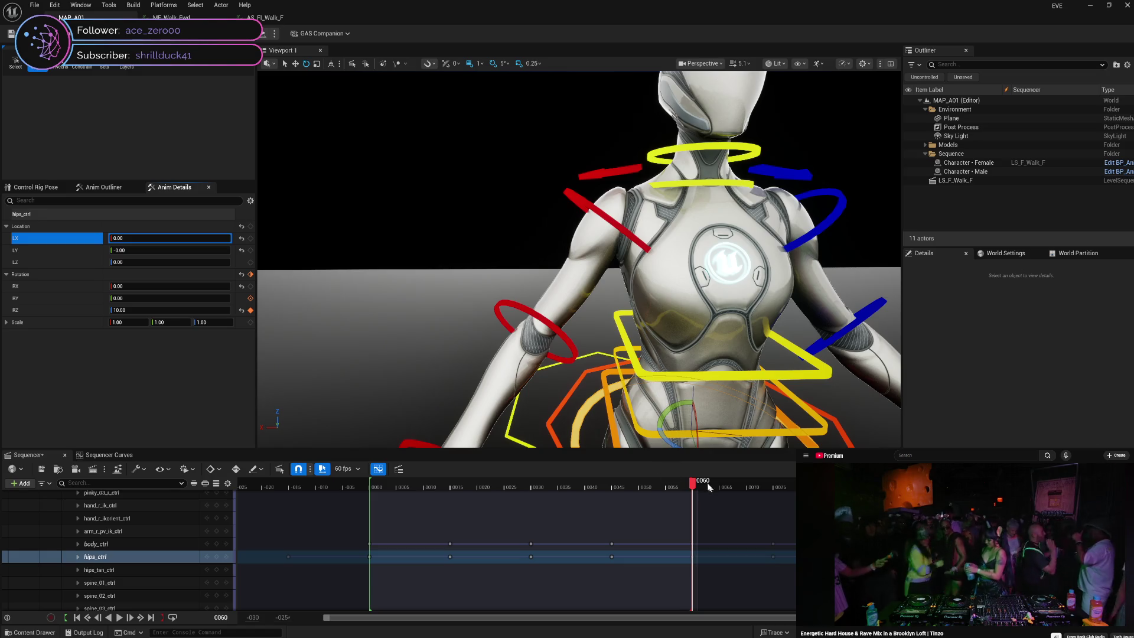
{"action": "mouse_move", "coordinate": [694, 483]}
{"action": "left_mouse_down"}
{"action": "mouse_move", "coordinate": [614, 478]}
{"action": "mouse_move", "coordinate": [845, 480]}
{"action": "mouse_move", "coordinate": [752, 481]}
{"action": "mouse_move", "coordinate": [774, 489]}
{"action": "mouse_move", "coordinate": [521, 526]}
{"action": "mouse_move", "coordinate": [615, 535]}
{"action": "mouse_move", "coordinate": [531, 542]}
{"action": "mouse_move", "coordinate": [614, 539]}
{"action": "mouse_move", "coordinate": [367, 552]}
{"action": "mouse_move", "coordinate": [786, 540]}
{"action": "mouse_move", "coordinate": [844, 552]}
{"action": "left_mouse_up"}
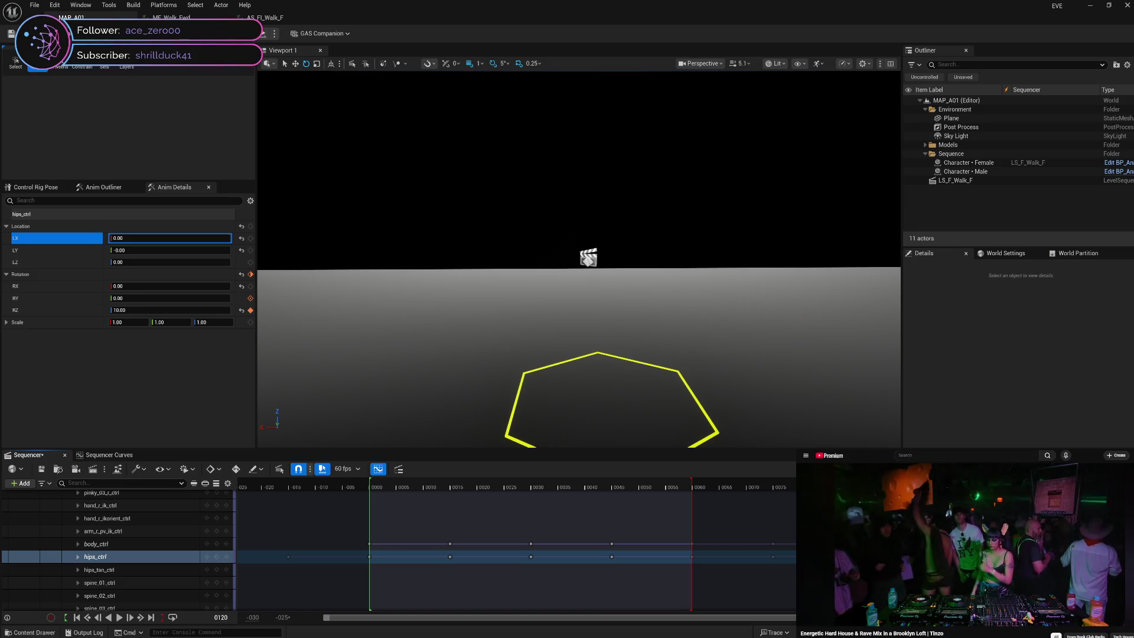
{"action": "mouse_move", "coordinate": [845, 552]}
{"action": "left_mouse_down"}
{"action": "mouse_move", "coordinate": [338, 589]}
{"action": "mouse_move", "coordinate": [756, 570]}
{"action": "mouse_move", "coordinate": [370, 588]}
{"action": "left_mouse_up"}
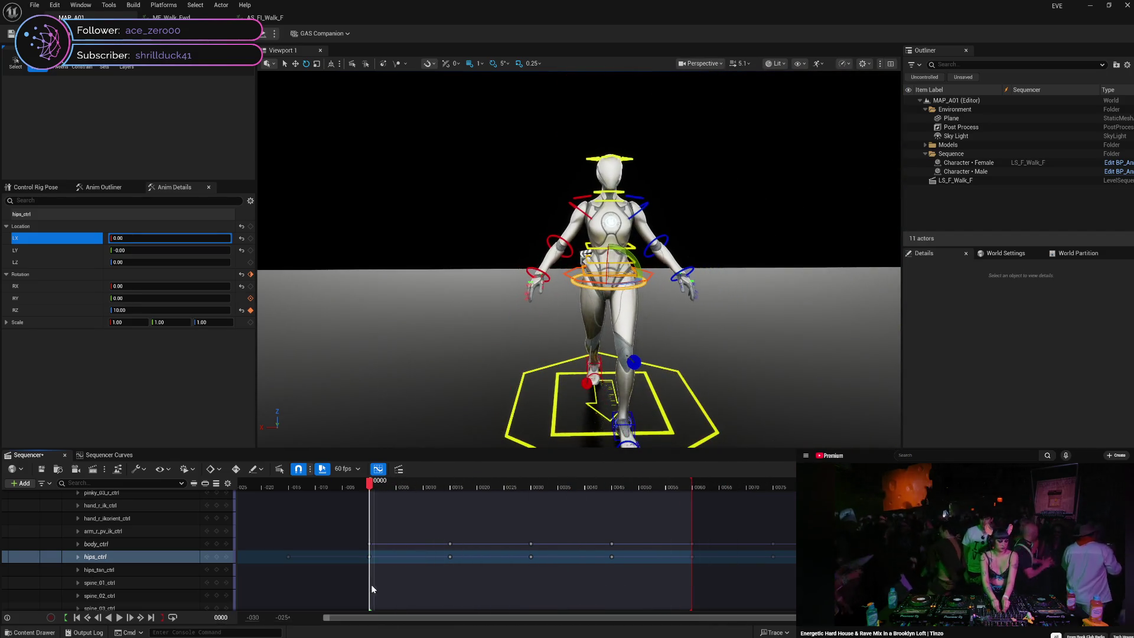
{"action": "mouse_move", "coordinate": [453, 585]}
{"action": "left_mouse_down"}
{"action": "mouse_move", "coordinate": [684, 572]}
{"action": "mouse_move", "coordinate": [406, 587]}
{"action": "mouse_move", "coordinate": [664, 576]}
{"action": "mouse_move", "coordinate": [622, 583]}
{"action": "mouse_move", "coordinate": [403, 581]}
{"action": "left_mouse_up"}
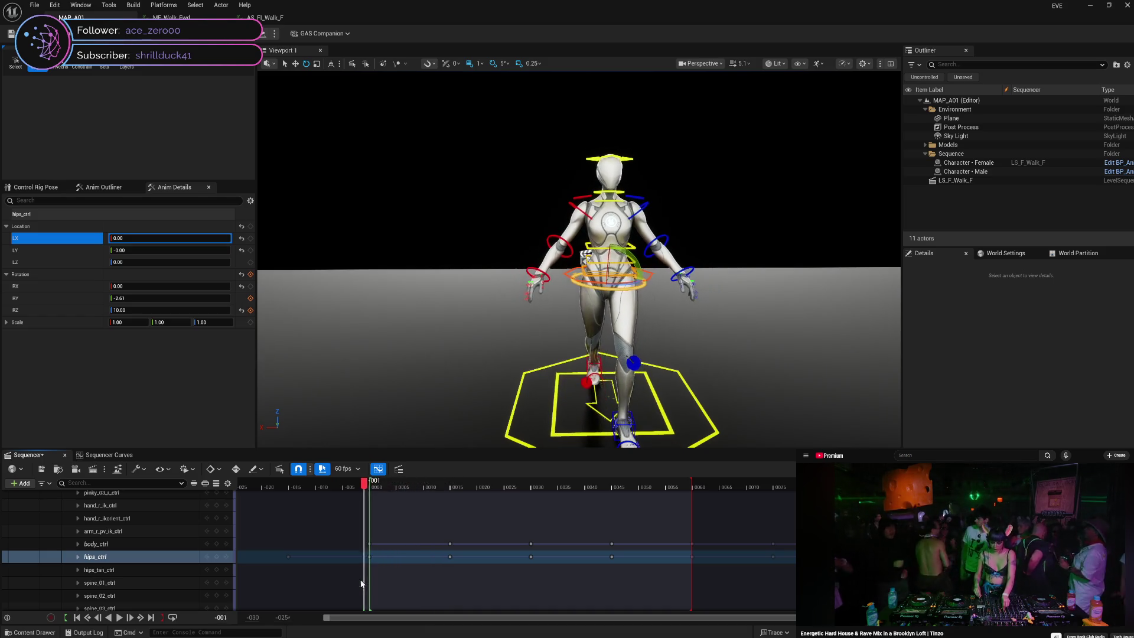
{"action": "left_click_drag", "start_coordinate": [395, 590], "coordinate": [677, 574]}
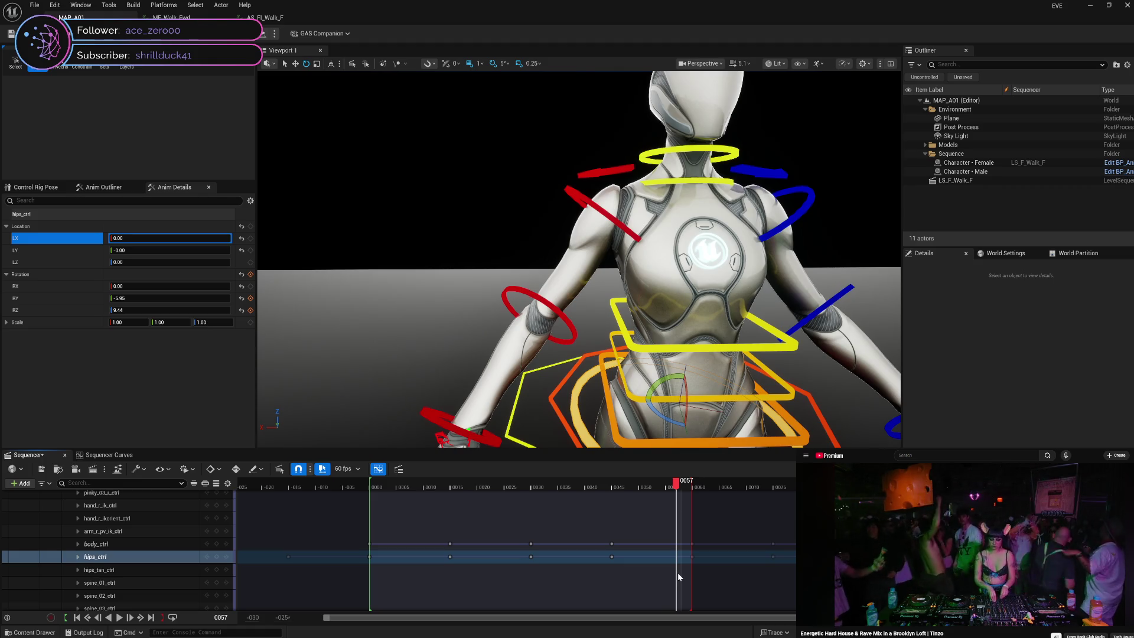
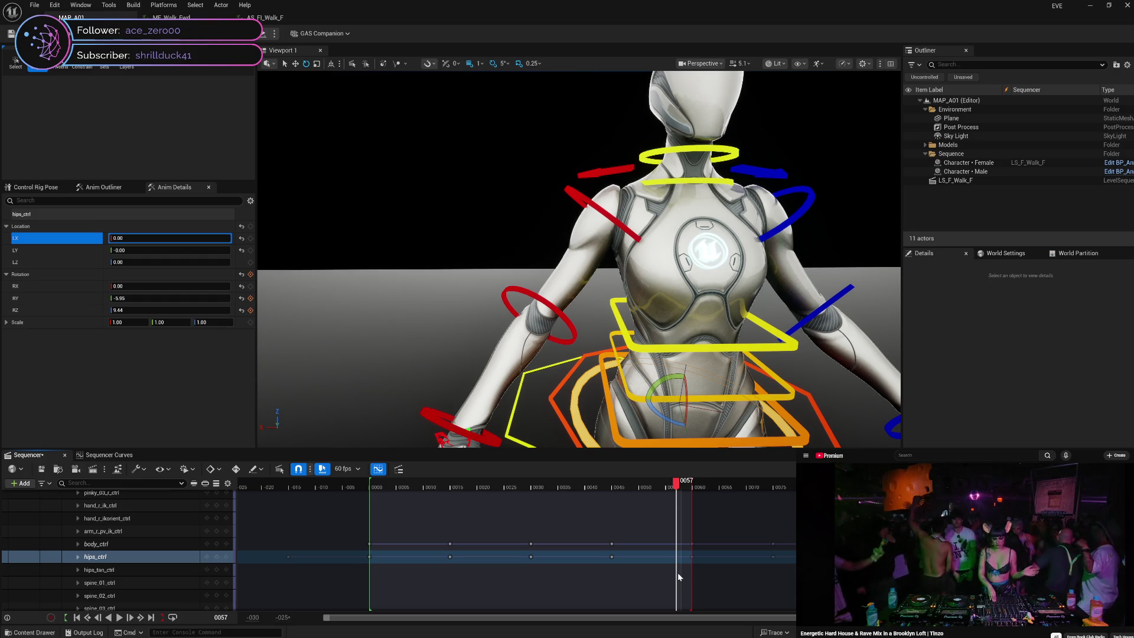
- Scrub through the walk cycle to review the hips sway and rotation
{"action": "mouse_move", "coordinate": [676, 572]}
{"action": "left_mouse_down"}
{"action": "mouse_move", "coordinate": [625, 587]}
{"action": "mouse_move", "coordinate": [347, 587]}
{"action": "mouse_move", "coordinate": [403, 582]}
{"action": "left_mouse_up"}
{"action": "mouse_move", "coordinate": [472, 579]}
{"action": "left_mouse_down"}
{"action": "mouse_move", "coordinate": [673, 596]}
{"action": "mouse_move", "coordinate": [548, 603]}
{"action": "mouse_move", "coordinate": [370, 580]}
{"action": "left_mouse_up"}
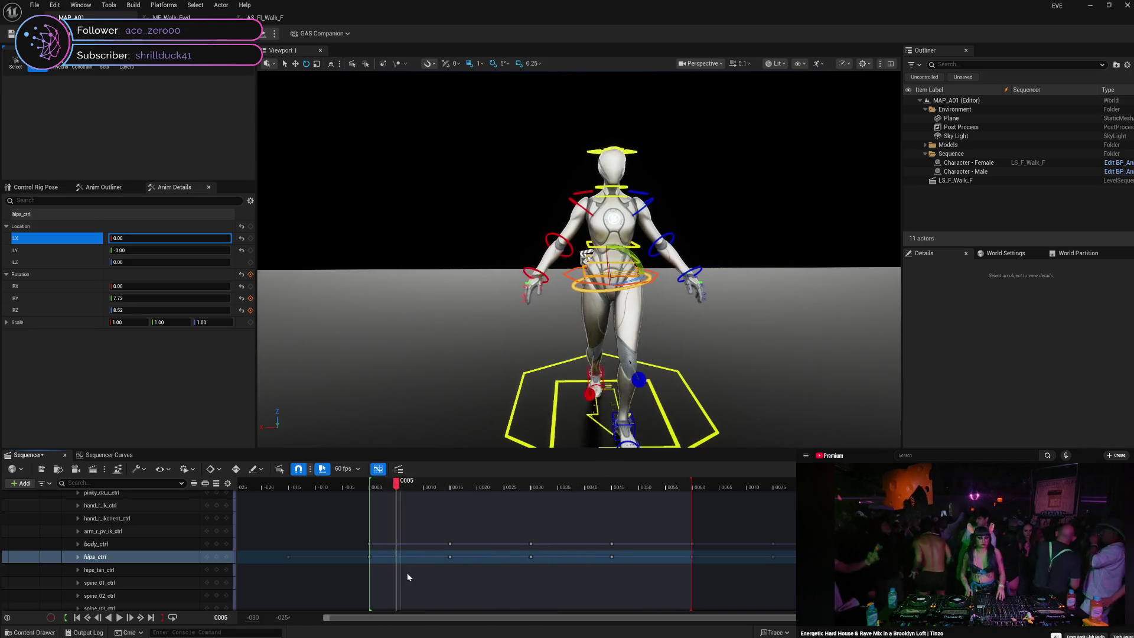
{"action": "mouse_move", "coordinate": [506, 581]}
{"action": "left_mouse_down"}
{"action": "mouse_move", "coordinate": [700, 607]}
{"action": "mouse_move", "coordinate": [416, 583]}
{"action": "mouse_move", "coordinate": [729, 611]}
{"action": "mouse_move", "coordinate": [537, 609]}
{"action": "left_mouse_up"}
{"action": "mouse_move", "coordinate": [438, 595]}
{"action": "left_mouse_down"}
{"action": "mouse_move", "coordinate": [371, 599]}
{"action": "mouse_move", "coordinate": [475, 599]}
{"action": "left_mouse_up"}
{"action": "mouse_move", "coordinate": [550, 604]}
{"action": "left_mouse_down"}
{"action": "mouse_move", "coordinate": [665, 608]}
{"action": "mouse_move", "coordinate": [446, 598]}
{"action": "mouse_move", "coordinate": [497, 603]}
{"action": "left_mouse_up"}
{"action": "mouse_move", "coordinate": [570, 614]}
{"action": "left_mouse_down"}
{"action": "mouse_move", "coordinate": [727, 617]}
{"action": "mouse_move", "coordinate": [377, 610]}
{"action": "mouse_move", "coordinate": [711, 632]}
{"action": "mouse_move", "coordinate": [377, 617]}
{"action": "mouse_move", "coordinate": [714, 635]}
{"action": "mouse_move", "coordinate": [596, 636]}
{"action": "mouse_move", "coordinate": [381, 617]}
{"action": "mouse_move", "coordinate": [699, 624]}
{"action": "mouse_move", "coordinate": [362, 606]}
{"action": "mouse_move", "coordinate": [502, 599]}
{"action": "left_mouse_up"}
{"action": "mouse_move", "coordinate": [571, 606]}
{"action": "left_mouse_down"}
{"action": "mouse_move", "coordinate": [754, 631]}
{"action": "mouse_move", "coordinate": [382, 609]}
{"action": "mouse_move", "coordinate": [507, 598]}
{"action": "mouse_move", "coordinate": [655, 614]}
{"action": "mouse_move", "coordinate": [372, 606]}
{"action": "mouse_move", "coordinate": [732, 604]}
{"action": "mouse_move", "coordinate": [560, 623]}
{"action": "mouse_move", "coordinate": [494, 608]}
{"action": "mouse_move", "coordinate": [372, 606]}
{"action": "mouse_move", "coordinate": [676, 626]}
{"action": "mouse_move", "coordinate": [738, 617]}
{"action": "mouse_move", "coordinate": [391, 614]}
{"action": "mouse_move", "coordinate": [718, 617]}
{"action": "mouse_move", "coordinate": [393, 612]}
{"action": "mouse_move", "coordinate": [496, 611]}
{"action": "left_mouse_up"}
{"action": "mouse_move", "coordinate": [568, 616]}
{"action": "left_mouse_down"}
{"action": "mouse_move", "coordinate": [716, 622]}
{"action": "mouse_move", "coordinate": [384, 624]}
{"action": "mouse_move", "coordinate": [734, 625]}
{"action": "mouse_move", "coordinate": [439, 613]}
{"action": "left_mouse_up"}
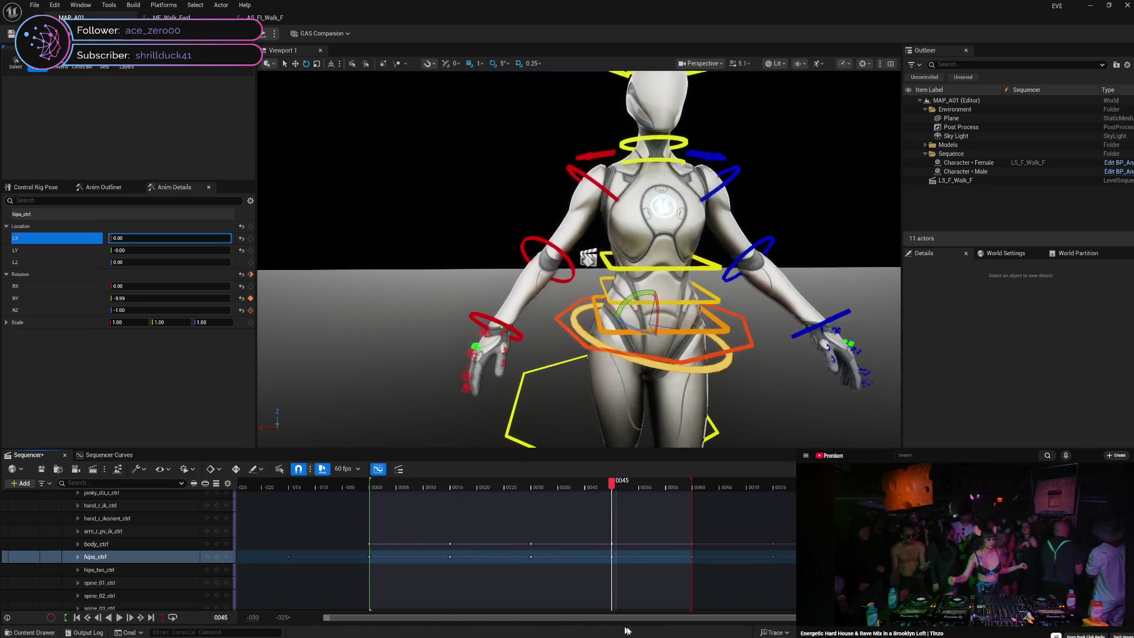
{"action": "mouse_move", "coordinate": [654, 484]}
{"action": "left_mouse_down"}
{"action": "mouse_move", "coordinate": [552, 590]}
{"action": "mouse_move", "coordinate": [402, 611]}
{"action": "mouse_move", "coordinate": [703, 630]}
{"action": "mouse_move", "coordinate": [373, 627]}
{"action": "left_mouse_up"}
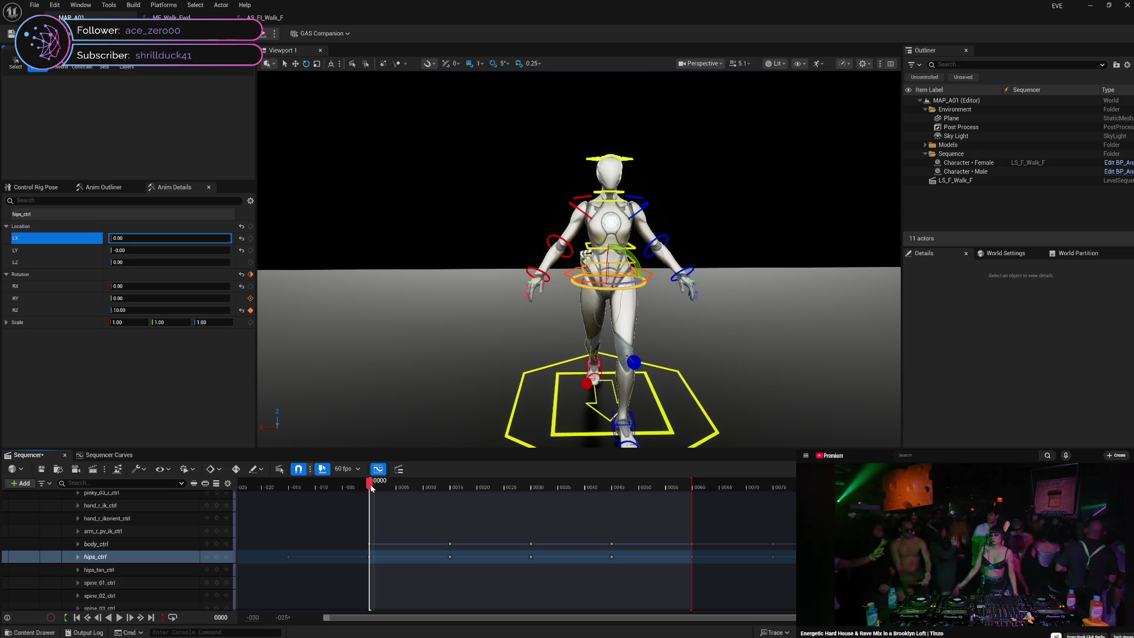
{"action": "mouse_move", "coordinate": [354, 487]}
{"action": "left_mouse_down"}
{"action": "mouse_move", "coordinate": [295, 489]}
{"action": "mouse_move", "coordinate": [696, 504]}
{"action": "mouse_move", "coordinate": [370, 523]}
{"action": "mouse_move", "coordinate": [532, 520]}
{"action": "mouse_move", "coordinate": [451, 524]}
{"action": "left_mouse_up"}
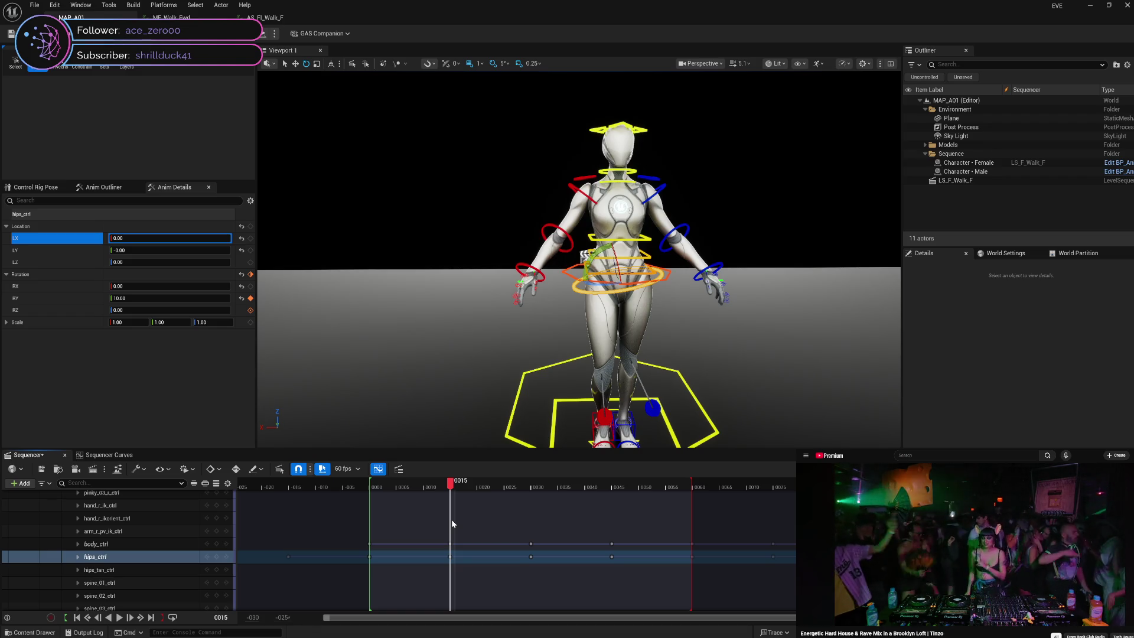
{"action": "mouse_move", "coordinate": [451, 519]}
{"action": "left_mouse_down"}
{"action": "mouse_move", "coordinate": [432, 521]}
{"action": "mouse_move", "coordinate": [534, 513]}
{"action": "mouse_move", "coordinate": [388, 522]}
{"action": "mouse_move", "coordinate": [564, 526]}
{"action": "mouse_move", "coordinate": [360, 531]}
{"action": "mouse_move", "coordinate": [663, 539]}
{"action": "mouse_move", "coordinate": [637, 566]}
{"action": "mouse_move", "coordinate": [387, 546]}
{"action": "mouse_move", "coordinate": [538, 549]}
{"action": "mouse_move", "coordinate": [452, 560]}
{"action": "left_mouse_up"}
- Select body_ctrl and key its LZ height at -2.50 on frames 15 and 45
{"action": "left_click", "coordinate": [151, 543]}
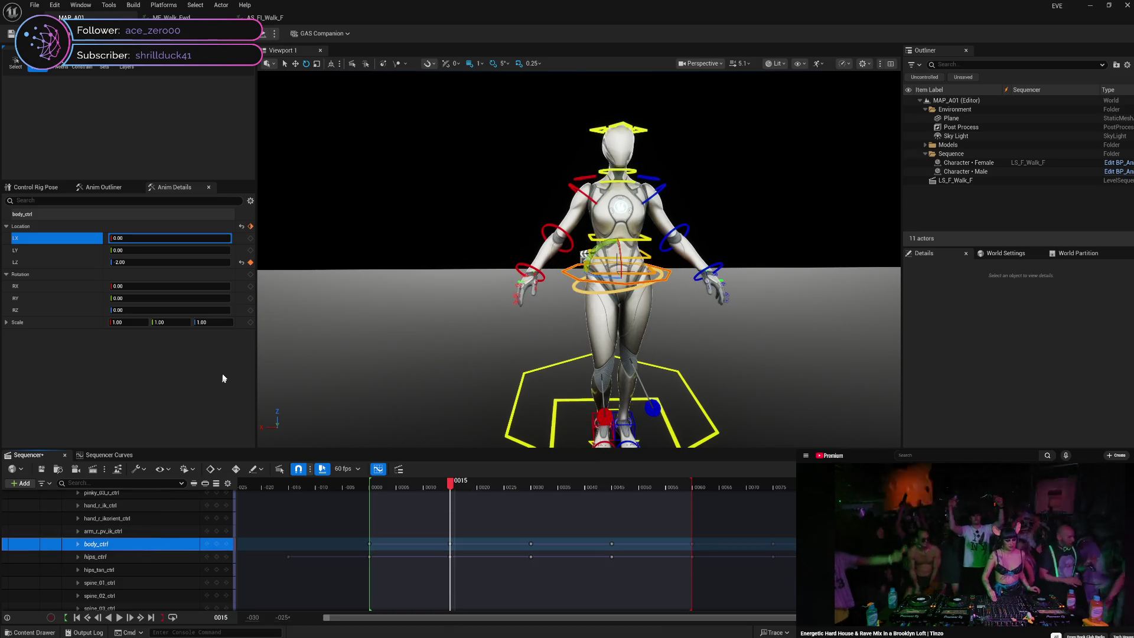
{"action": "left_click", "coordinate": [163, 262]}
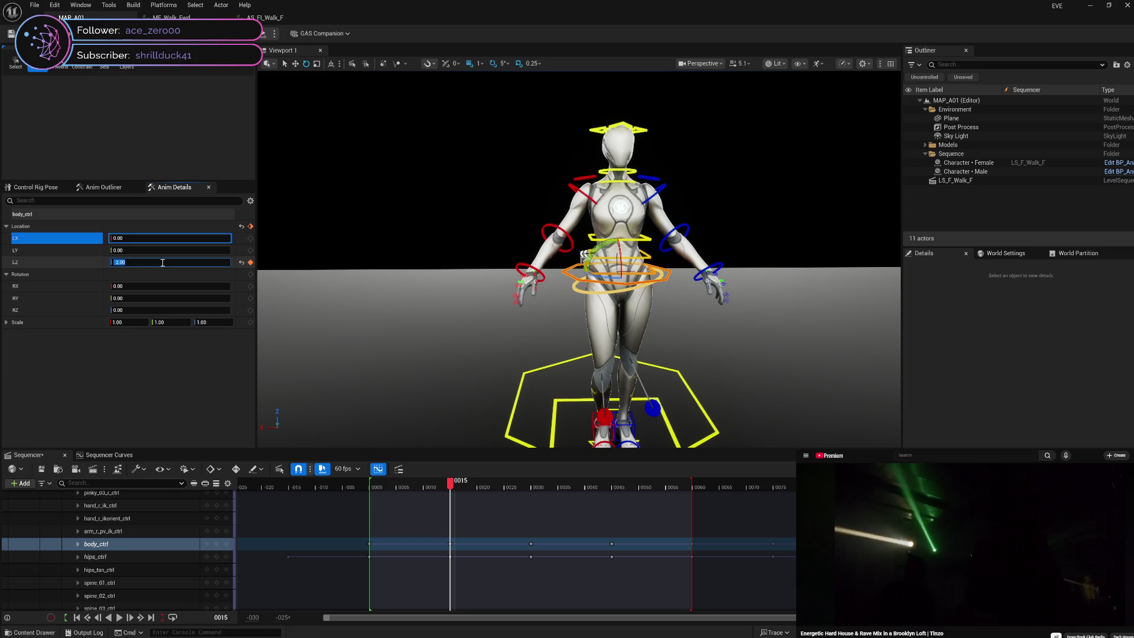
{"action": "type", "text": "-2.5"}
{"action": "key", "text": "Return"}
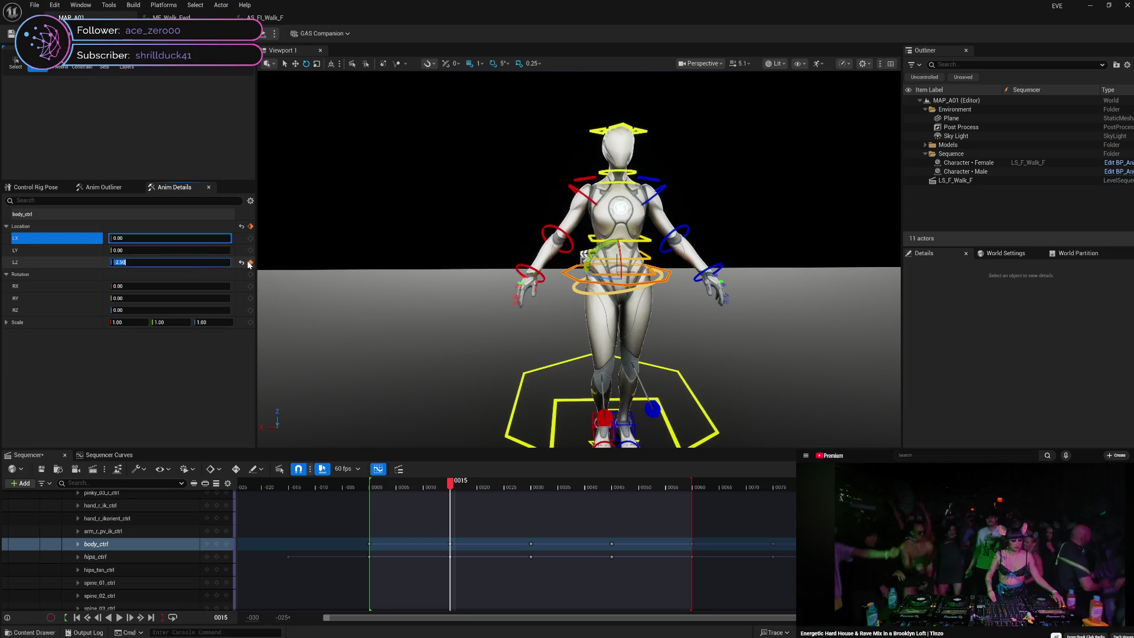
{"action": "mouse_move", "coordinate": [453, 485]}
{"action": "left_mouse_down"}
{"action": "mouse_move", "coordinate": [371, 494]}
{"action": "mouse_move", "coordinate": [614, 501]}
{"action": "left_mouse_up"}
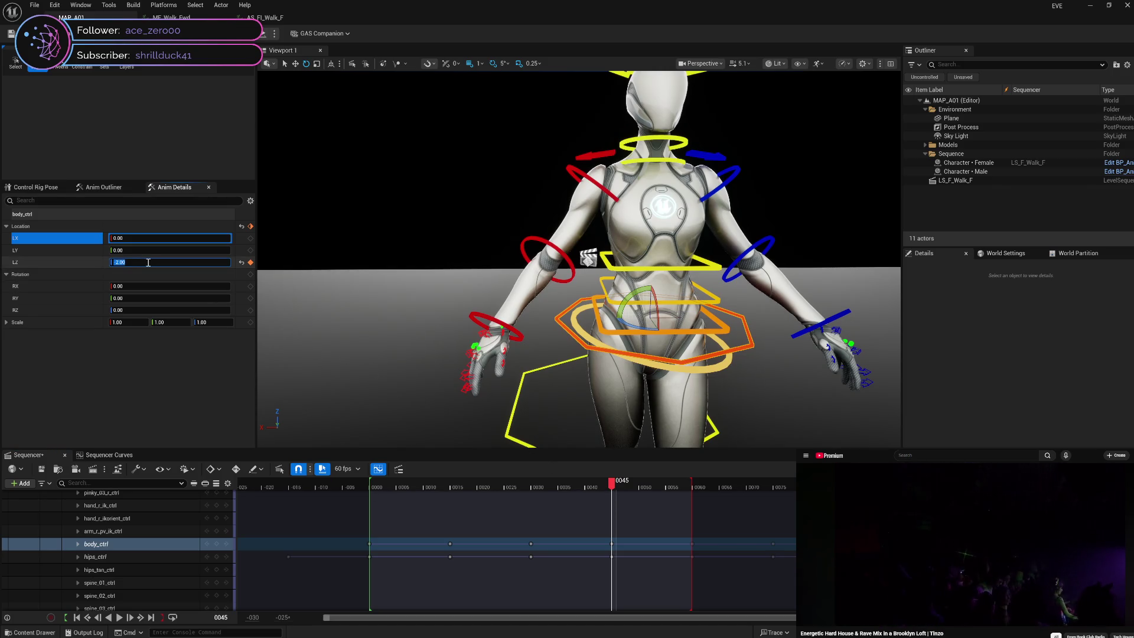
{"action": "type", "text": "2.5"}
{"action": "key", "text": "Return"}
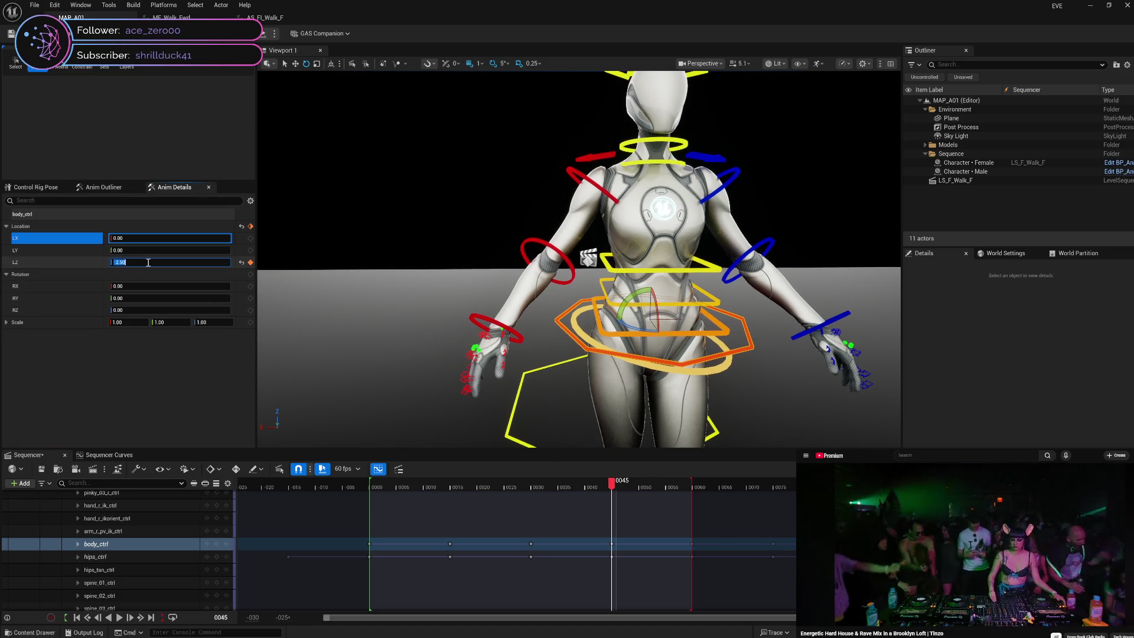
{"action": "left_click", "coordinate": [250, 263]}
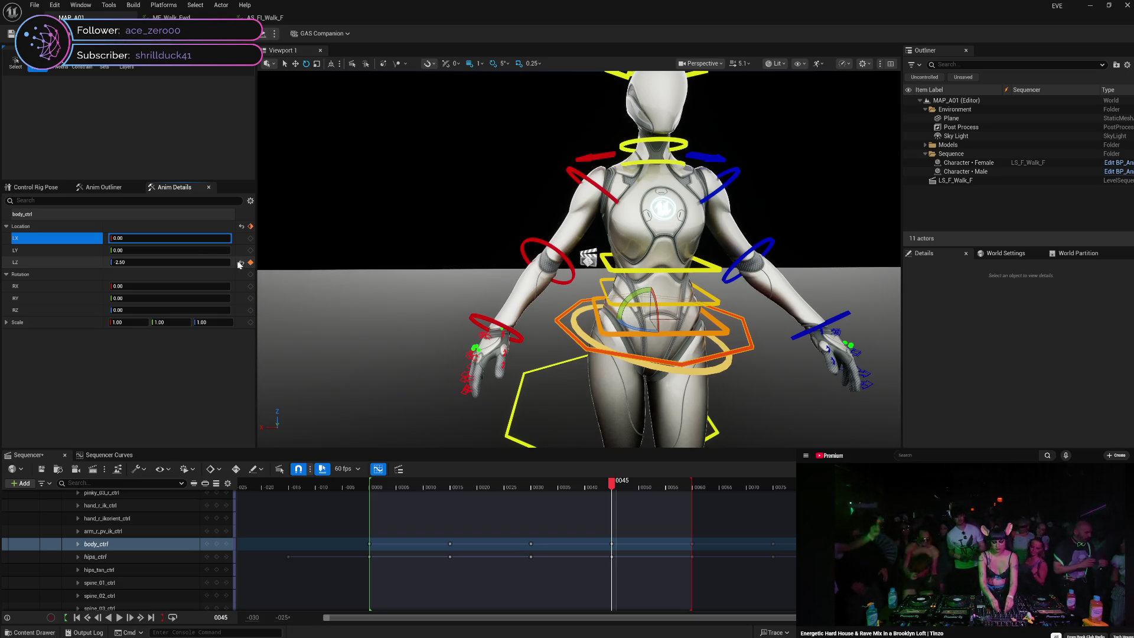
- Key body_ctrl LZ at -2.5 on frames 75 and 105, then scrub back to review the bob
{"action": "left_click", "coordinate": [82, 264]}
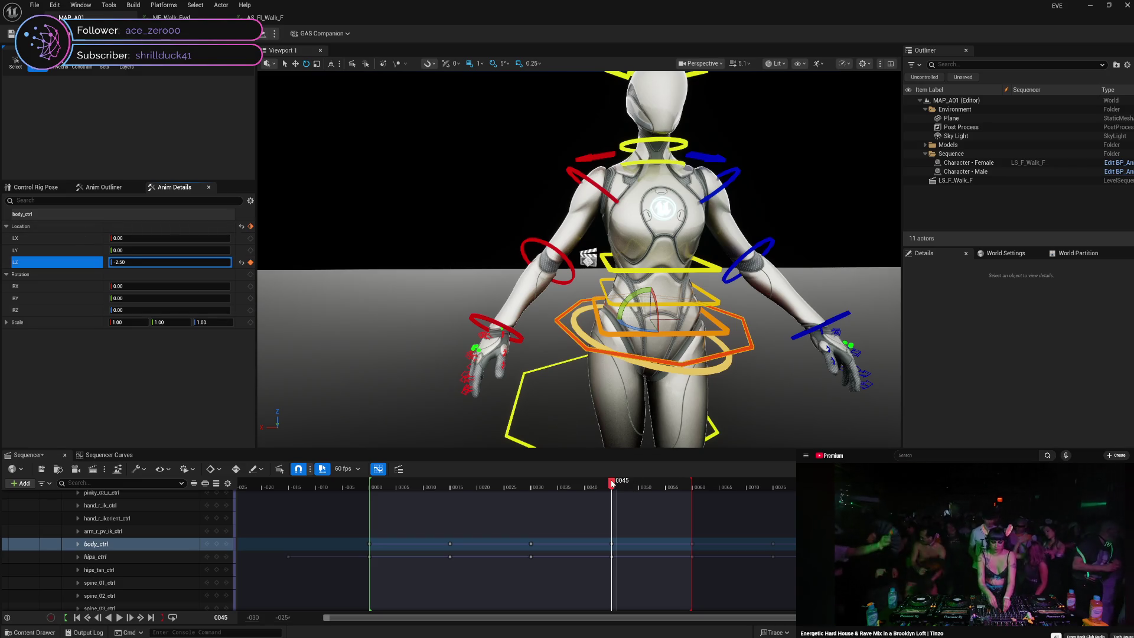
{"action": "left_click_drag", "start_coordinate": [613, 484], "coordinate": [773, 487]}
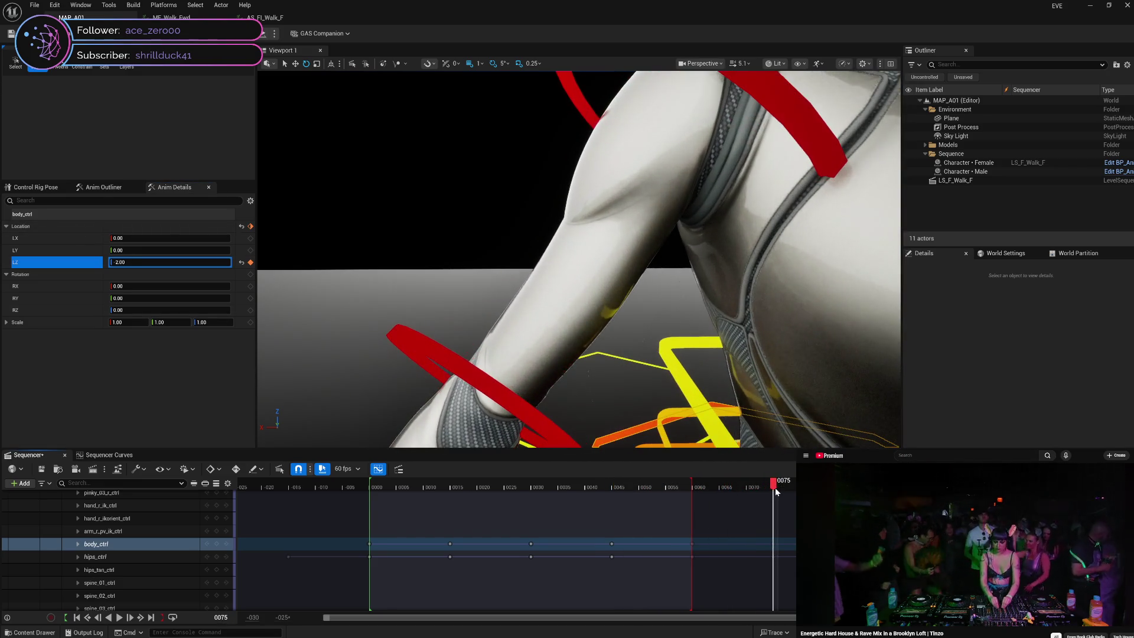
{"action": "type", "text": "-2.5"}
{"action": "key", "text": "Return"}
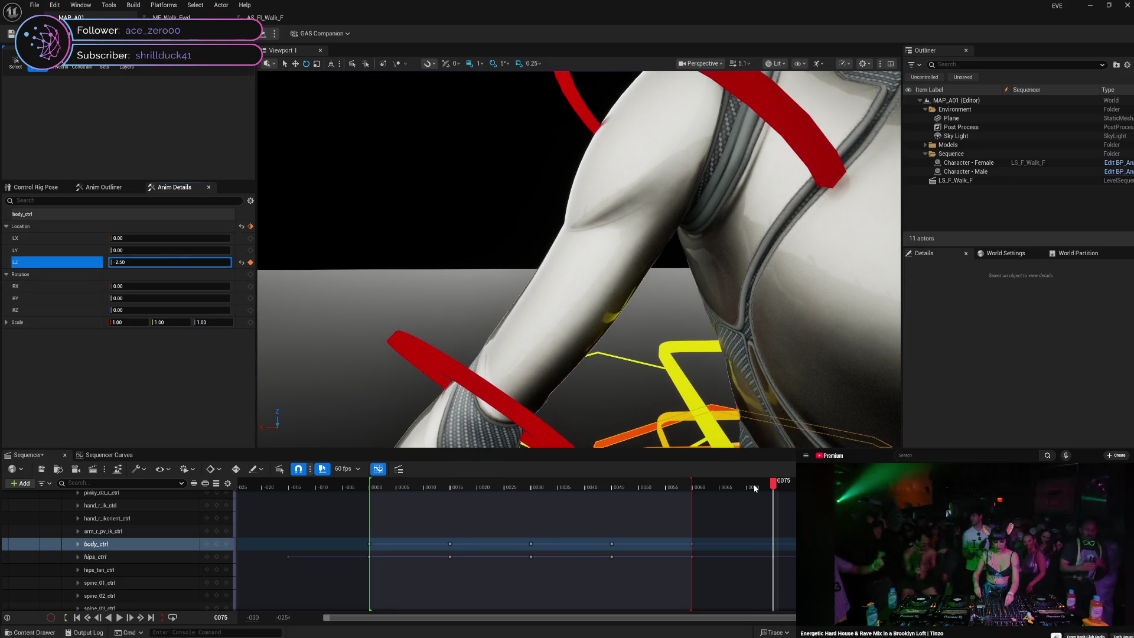
{"action": "left_click_drag", "start_coordinate": [774, 487], "coordinate": [844, 495]}
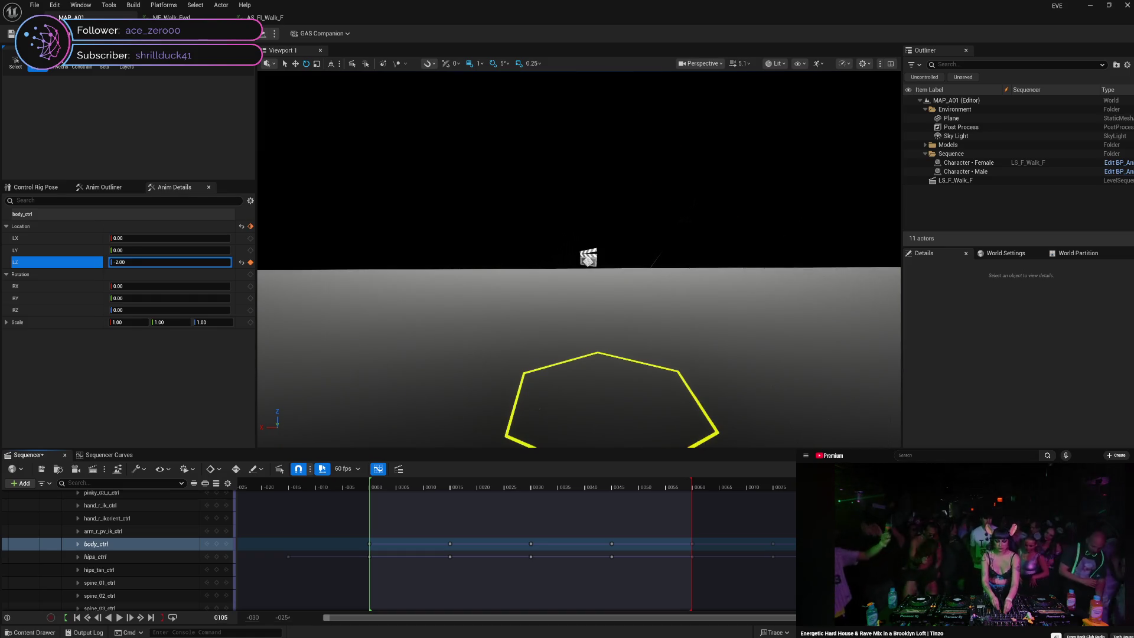
{"action": "type", "text": "-2.5"}
{"action": "key", "text": "Return"}
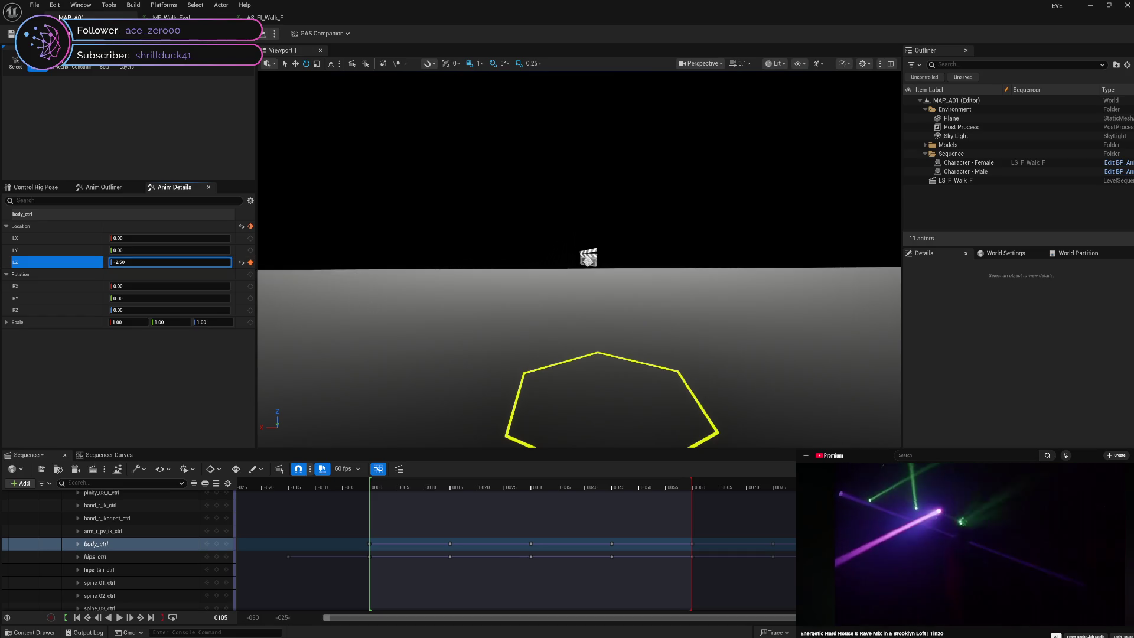
{"action": "mouse_move", "coordinate": [752, 498]}
{"action": "left_mouse_down"}
{"action": "mouse_move", "coordinate": [375, 502]}
{"action": "mouse_move", "coordinate": [371, 519]}
{"action": "mouse_move", "coordinate": [534, 519]}
{"action": "mouse_move", "coordinate": [367, 518]}
{"action": "mouse_move", "coordinate": [577, 517]}
{"action": "mouse_move", "coordinate": [403, 517]}
{"action": "mouse_move", "coordinate": [516, 501]}
{"action": "mouse_move", "coordinate": [376, 519]}
{"action": "mouse_move", "coordinate": [427, 516]}
{"action": "left_mouse_up"}
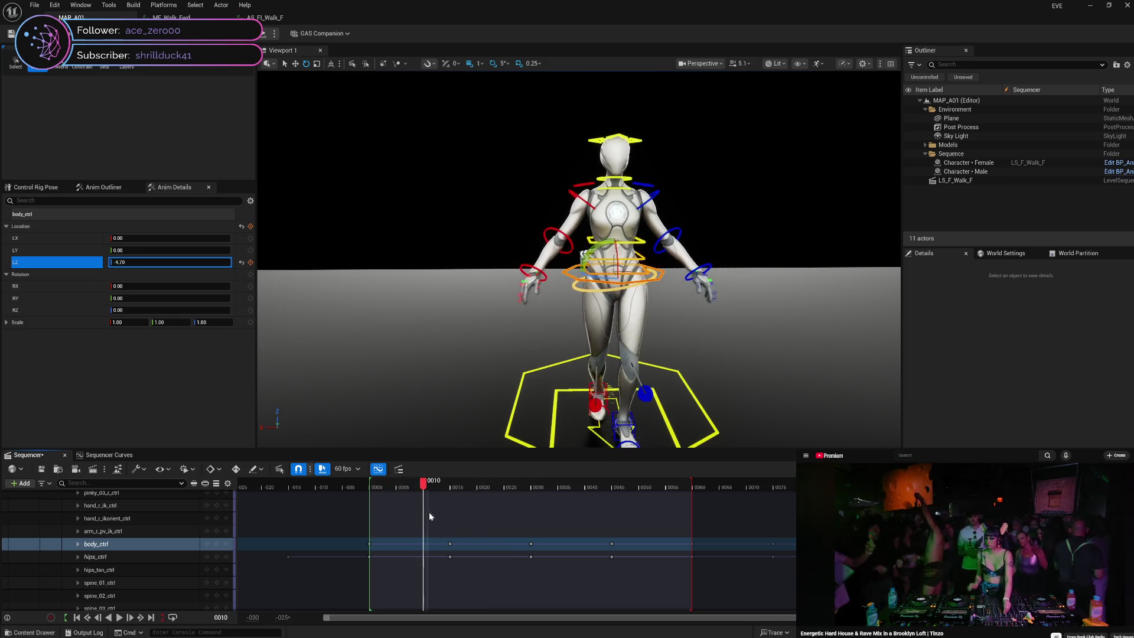
{"action": "mouse_move", "coordinate": [498, 507]}
{"action": "left_mouse_down"}
{"action": "mouse_move", "coordinate": [369, 506]}
{"action": "mouse_move", "coordinate": [548, 501]}
{"action": "mouse_move", "coordinate": [390, 506]}
{"action": "mouse_move", "coordinate": [437, 506]}
{"action": "left_mouse_up"}
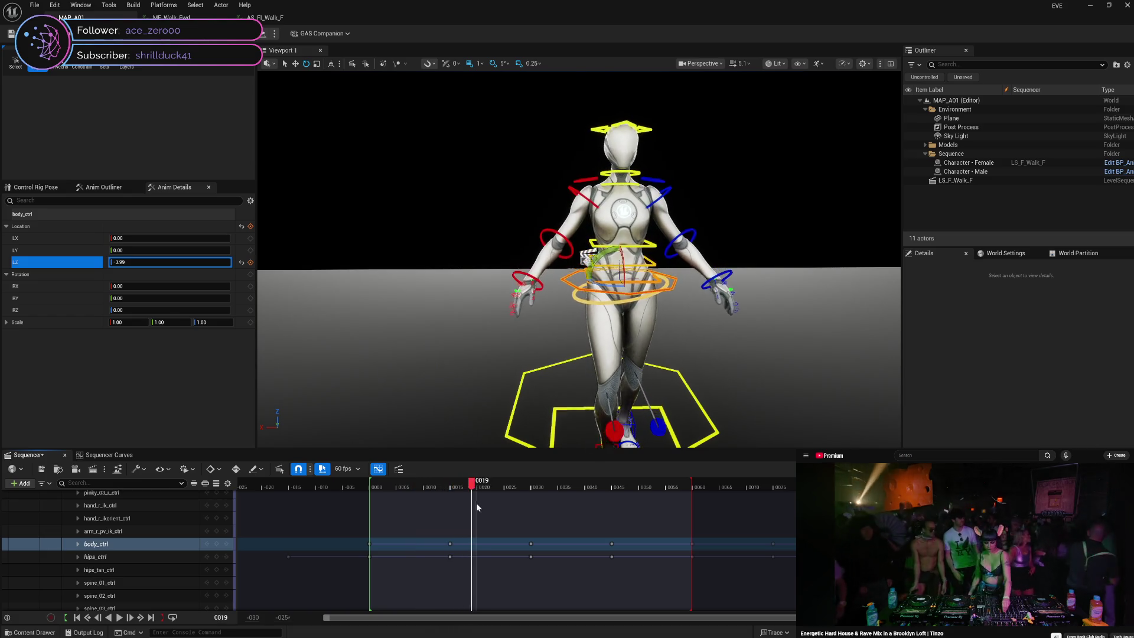
{"action": "left_click_drag", "start_coordinate": [526, 502], "coordinate": [370, 514]}
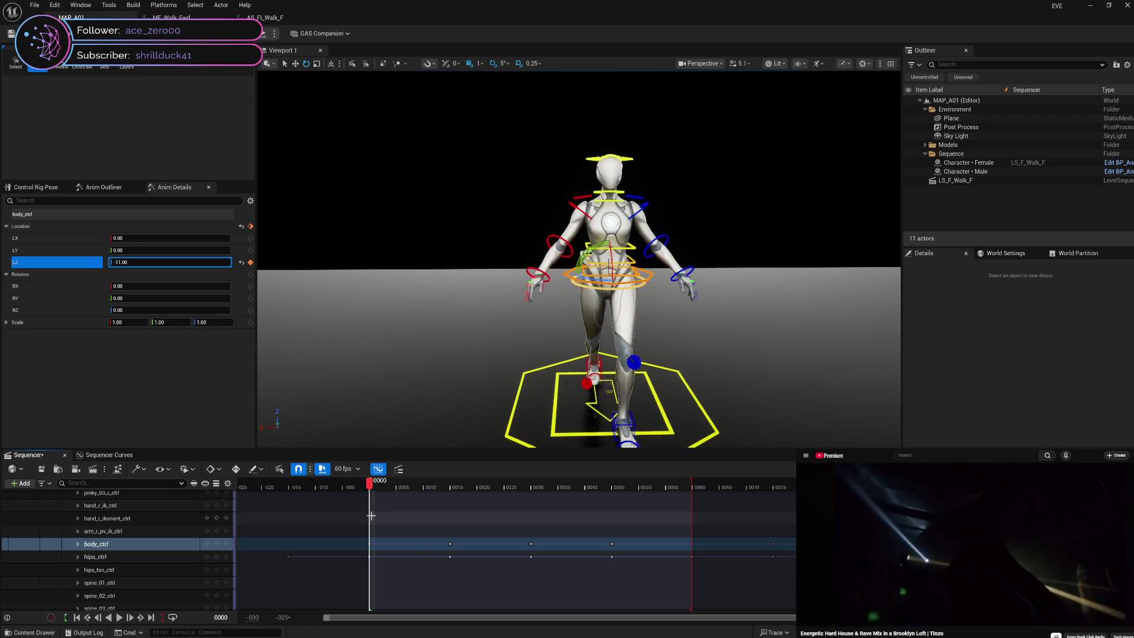
{"action": "key", "text": "space"}
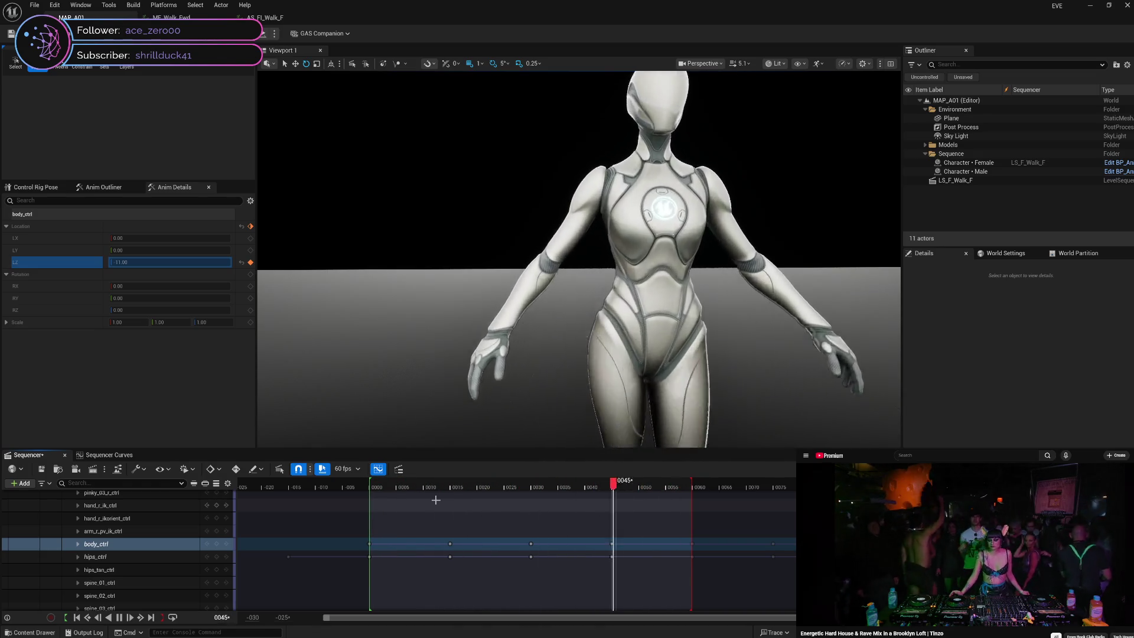
{"action": "key", "text": "space"}
{"action": "left_click", "coordinate": [409, 490]}
{"action": "mouse_move", "coordinate": [407, 485]}
{"action": "left_mouse_down"}
{"action": "mouse_move", "coordinate": [364, 494]}
{"action": "mouse_move", "coordinate": [697, 499]}
{"action": "mouse_move", "coordinate": [603, 519]}
{"action": "mouse_move", "coordinate": [415, 517]}
{"action": "mouse_move", "coordinate": [377, 513]}
{"action": "mouse_move", "coordinate": [696, 515]}
{"action": "mouse_move", "coordinate": [375, 542]}
{"action": "mouse_move", "coordinate": [699, 522]}
{"action": "mouse_move", "coordinate": [371, 546]}
{"action": "left_mouse_up"}
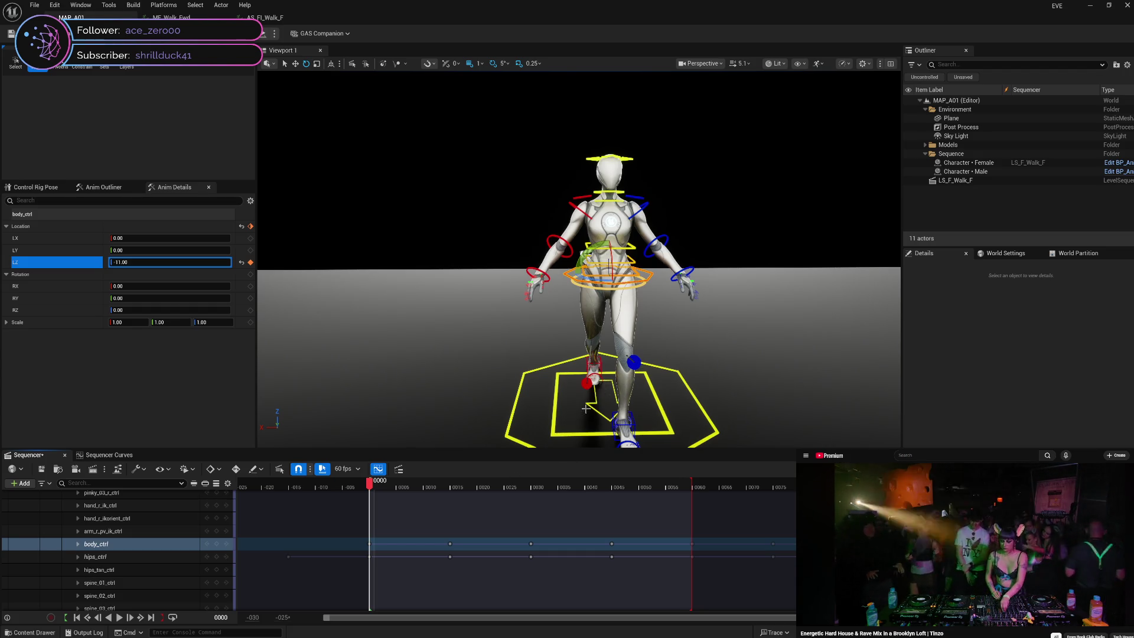
{"action": "left_click_drag", "start_coordinate": [519, 305], "coordinate": [541, 297]}
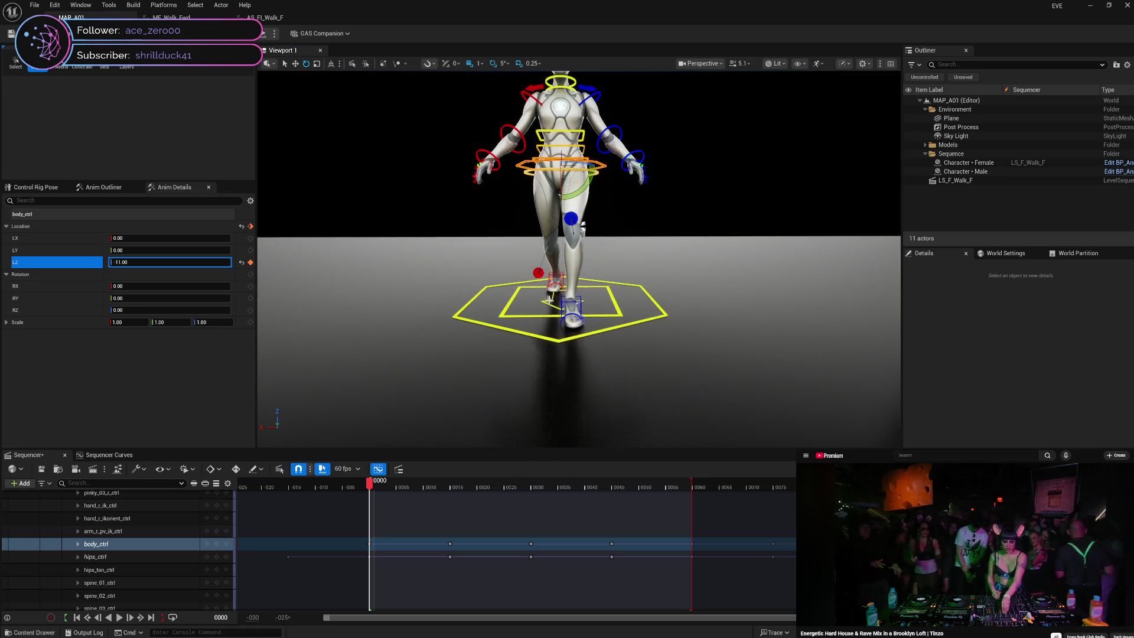
- Select foot_l_ik_ctrl and scrub around frames 25–30 to inspect the left foot contact
{"action": "left_click", "coordinate": [580, 303]}
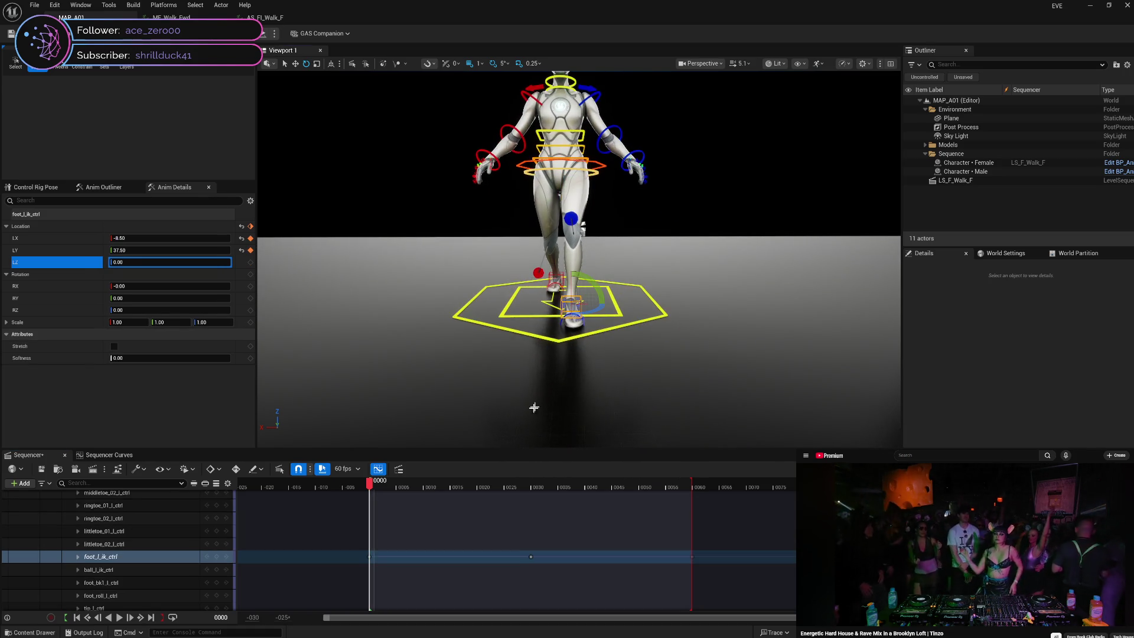
{"action": "mouse_move", "coordinate": [369, 487]}
{"action": "left_mouse_down"}
{"action": "mouse_move", "coordinate": [698, 481]}
{"action": "mouse_move", "coordinate": [531, 491]}
{"action": "mouse_move", "coordinate": [674, 487]}
{"action": "left_mouse_up"}
{"action": "mouse_move", "coordinate": [690, 484]}
{"action": "left_mouse_down"}
{"action": "mouse_move", "coordinate": [410, 500]}
{"action": "mouse_move", "coordinate": [371, 506]}
{"action": "mouse_move", "coordinate": [422, 506]}
{"action": "mouse_move", "coordinate": [370, 517]}
{"action": "left_mouse_up"}
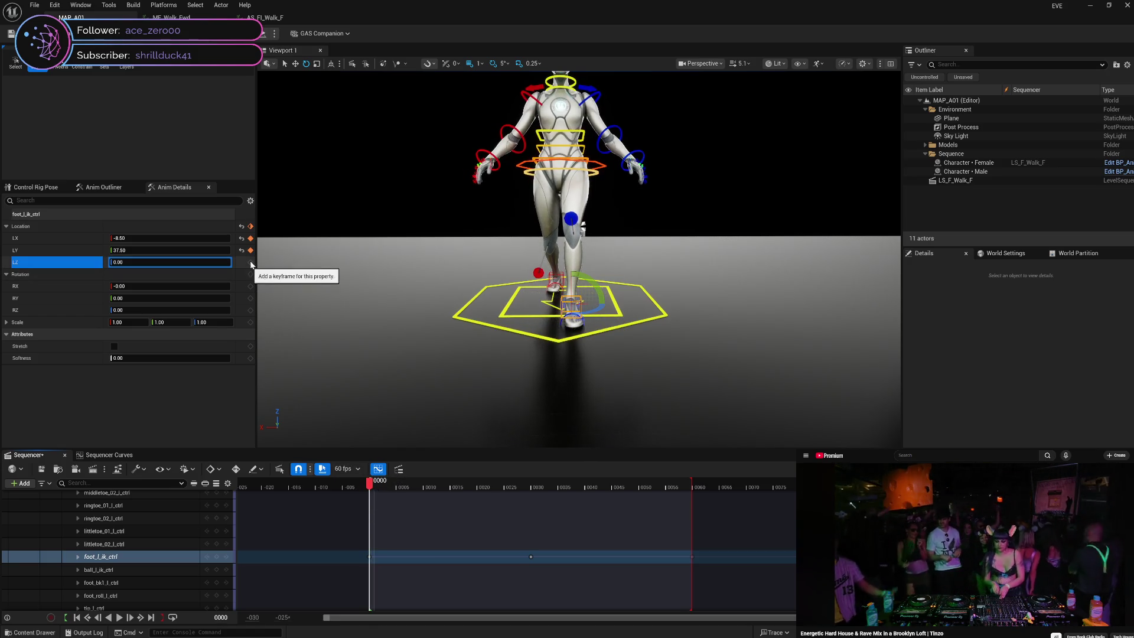
{"action": "mouse_move", "coordinate": [406, 489]}
{"action": "left_mouse_down"}
{"action": "mouse_move", "coordinate": [543, 487]}
{"action": "mouse_move", "coordinate": [531, 487]}
{"action": "left_mouse_up"}
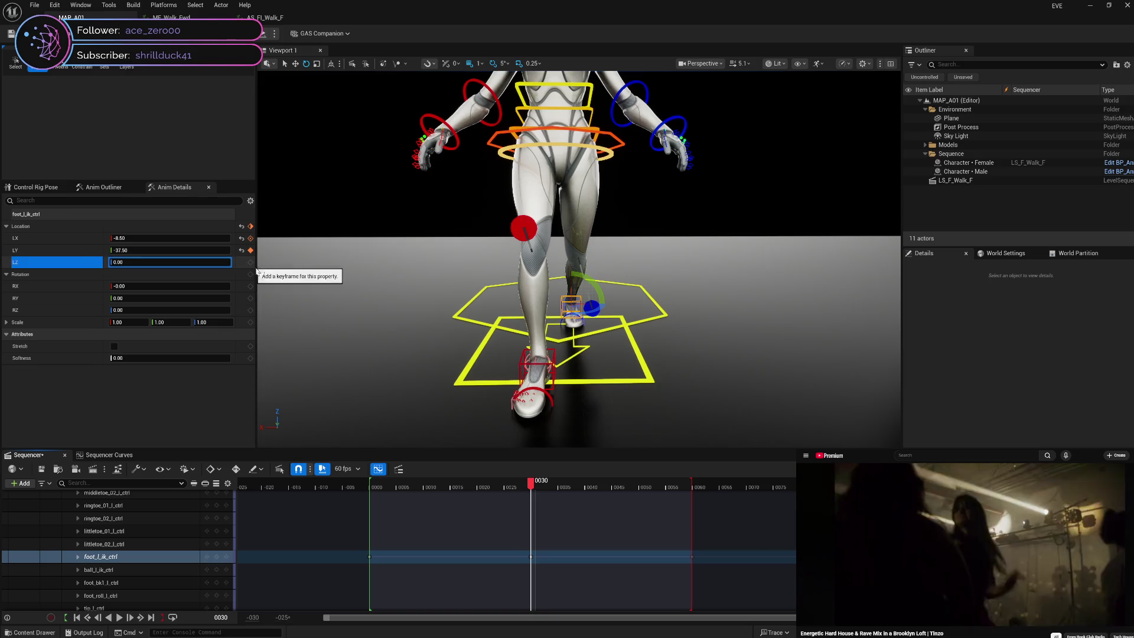
{"action": "mouse_move", "coordinate": [531, 485]}
{"action": "left_mouse_down"}
{"action": "mouse_move", "coordinate": [571, 486]}
{"action": "mouse_move", "coordinate": [373, 484]}
{"action": "mouse_move", "coordinate": [533, 489]}
{"action": "left_mouse_up"}
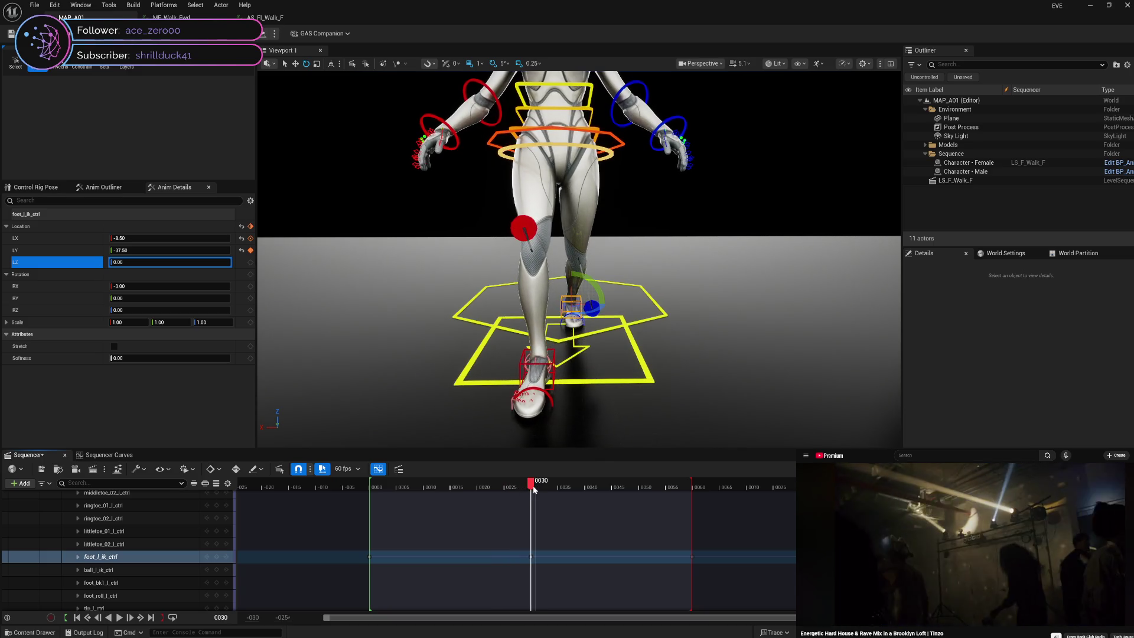
{"action": "mouse_move", "coordinate": [533, 486]}
{"action": "left_mouse_down"}
{"action": "mouse_move", "coordinate": [372, 491]}
{"action": "mouse_move", "coordinate": [575, 491]}
{"action": "mouse_move", "coordinate": [534, 496]}
{"action": "left_mouse_up"}
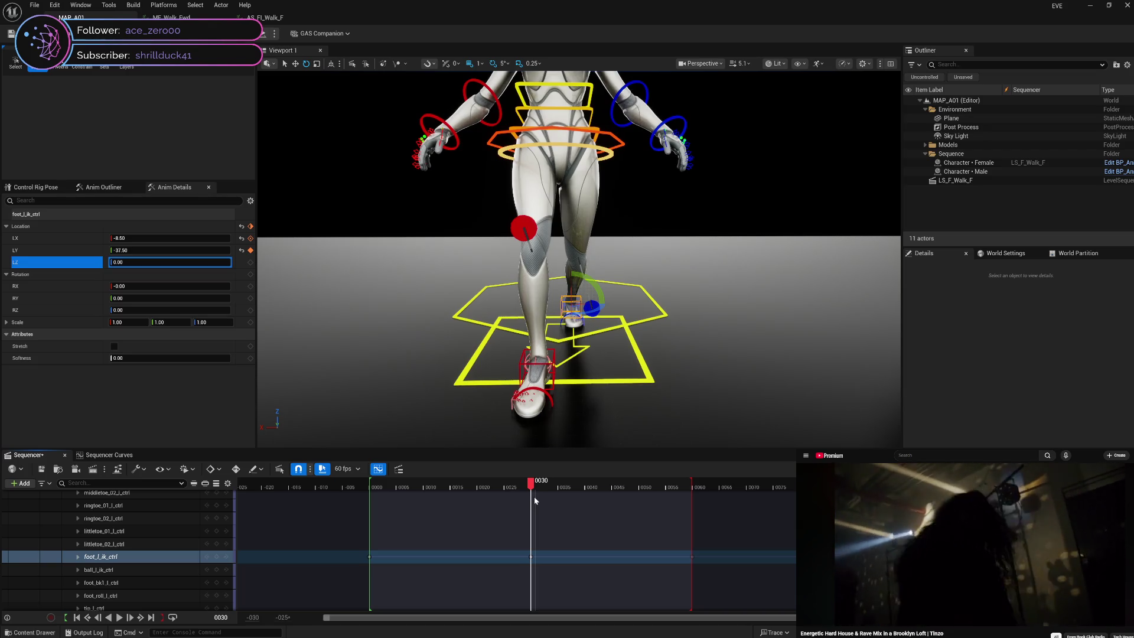
{"action": "mouse_move", "coordinate": [534, 496]}
{"action": "left_mouse_down"}
{"action": "mouse_move", "coordinate": [507, 493]}
{"action": "mouse_move", "coordinate": [522, 495]}
{"action": "left_mouse_up"}
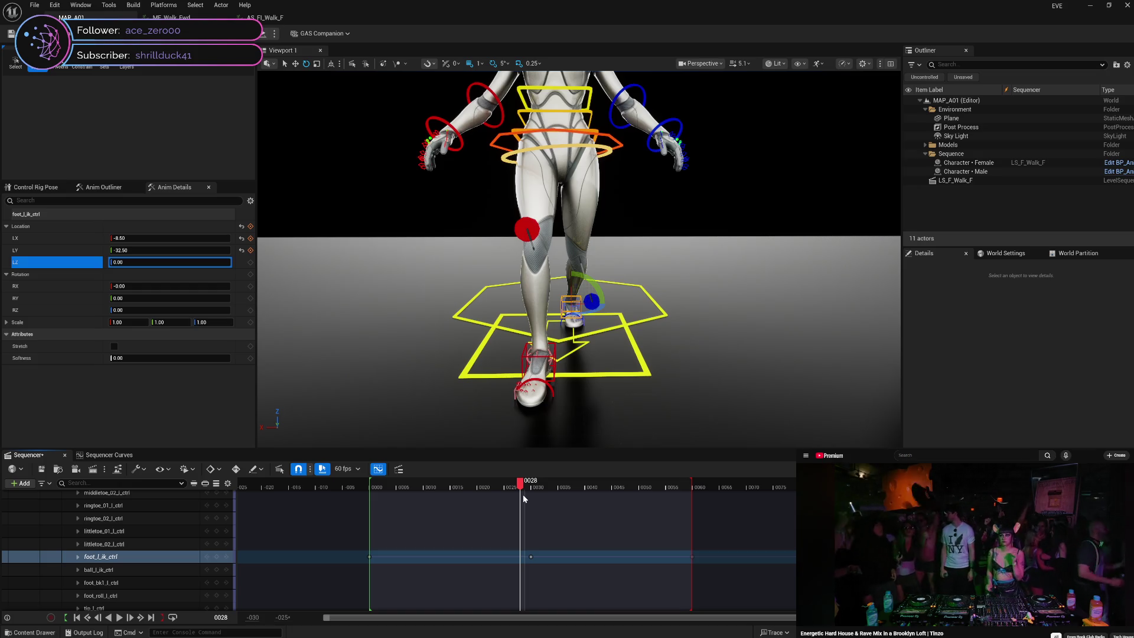
{"action": "mouse_move", "coordinate": [523, 495]}
{"action": "left_mouse_down"}
{"action": "mouse_move", "coordinate": [559, 496]}
{"action": "mouse_move", "coordinate": [506, 490]}
{"action": "mouse_move", "coordinate": [560, 493]}
{"action": "mouse_move", "coordinate": [520, 491]}
{"action": "left_mouse_up"}
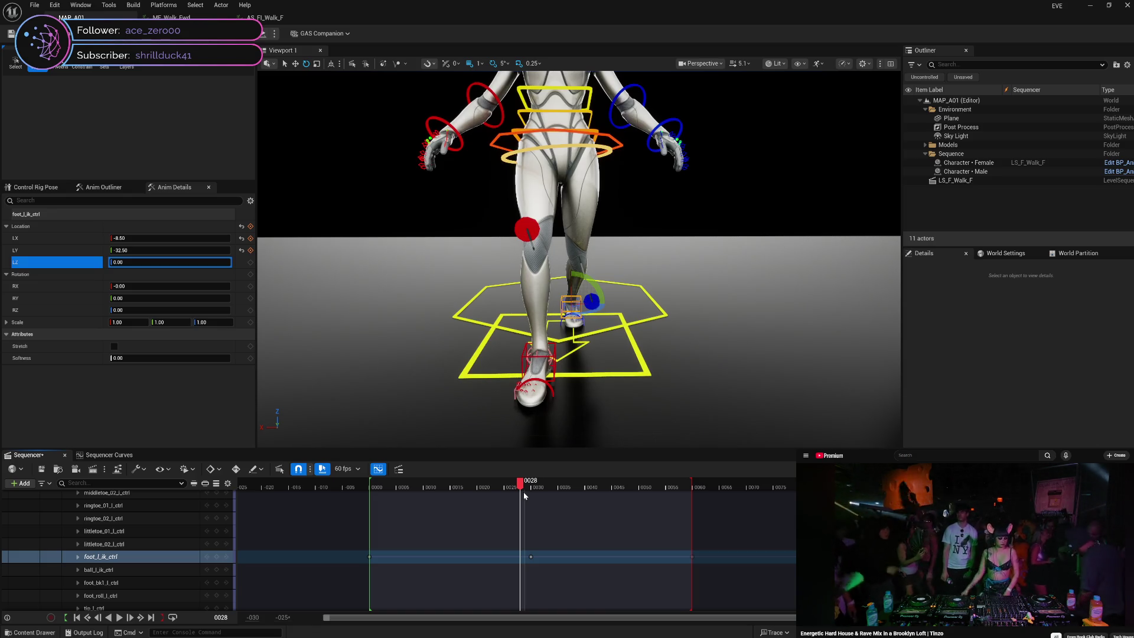
{"action": "mouse_move", "coordinate": [523, 494]}
{"action": "left_mouse_down"}
{"action": "mouse_move", "coordinate": [532, 493]}
{"action": "mouse_move", "coordinate": [522, 493]}
{"action": "left_mouse_up"}
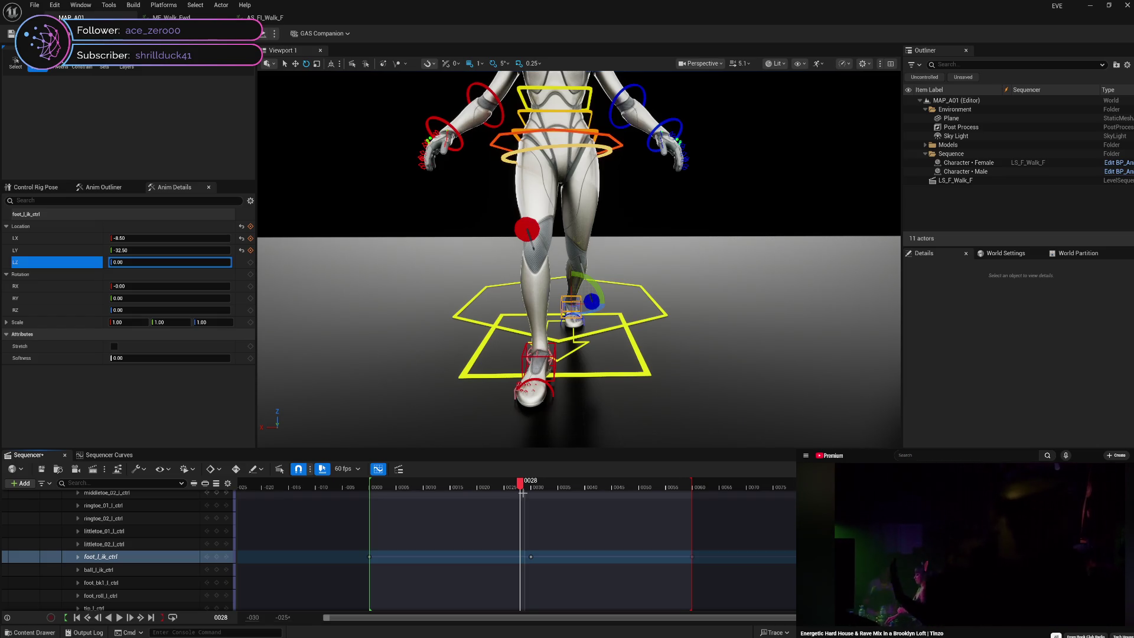
- Key the left foot's LZ height and RX roll at frame 28
{"action": "left_click", "coordinate": [250, 263]}
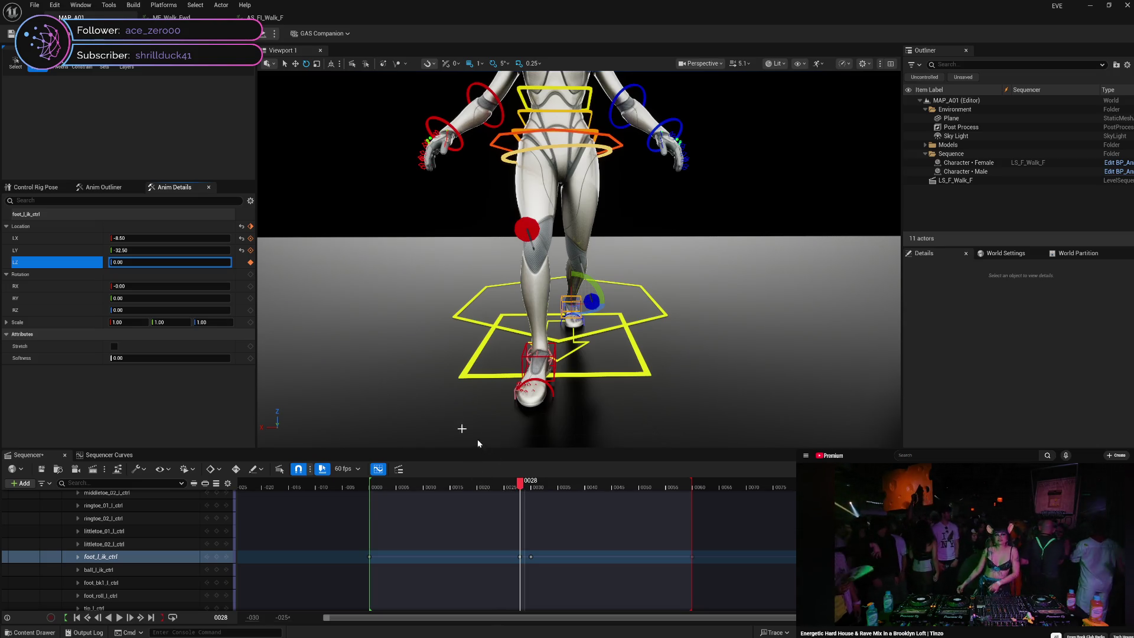
{"action": "left_click", "coordinate": [251, 286]}
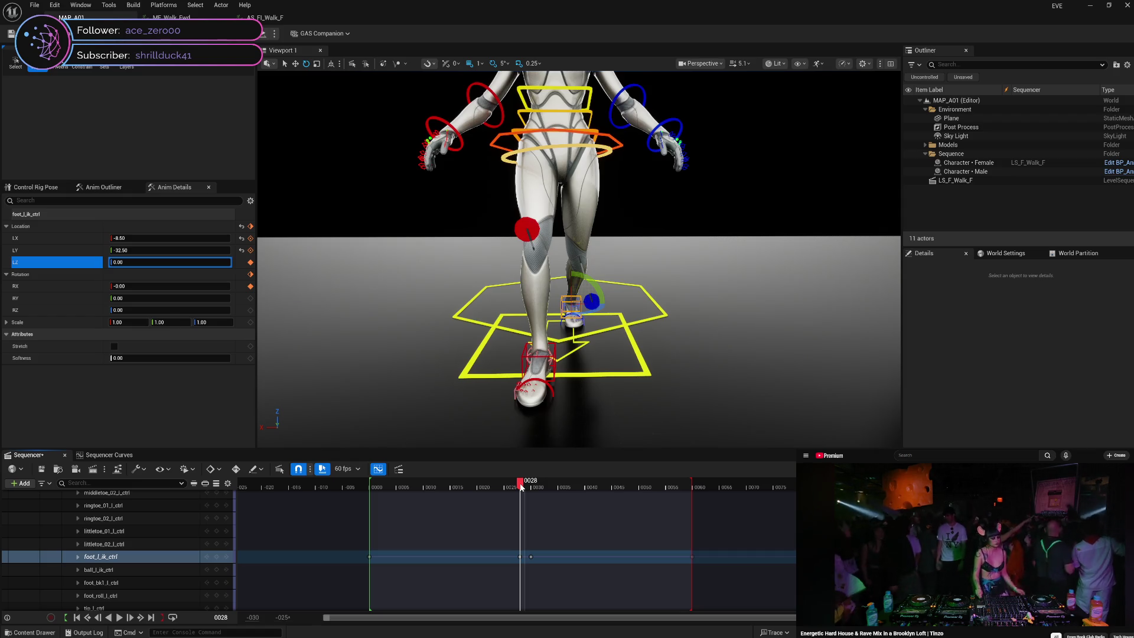
{"action": "left_click_drag", "start_coordinate": [522, 487], "coordinate": [543, 488]}
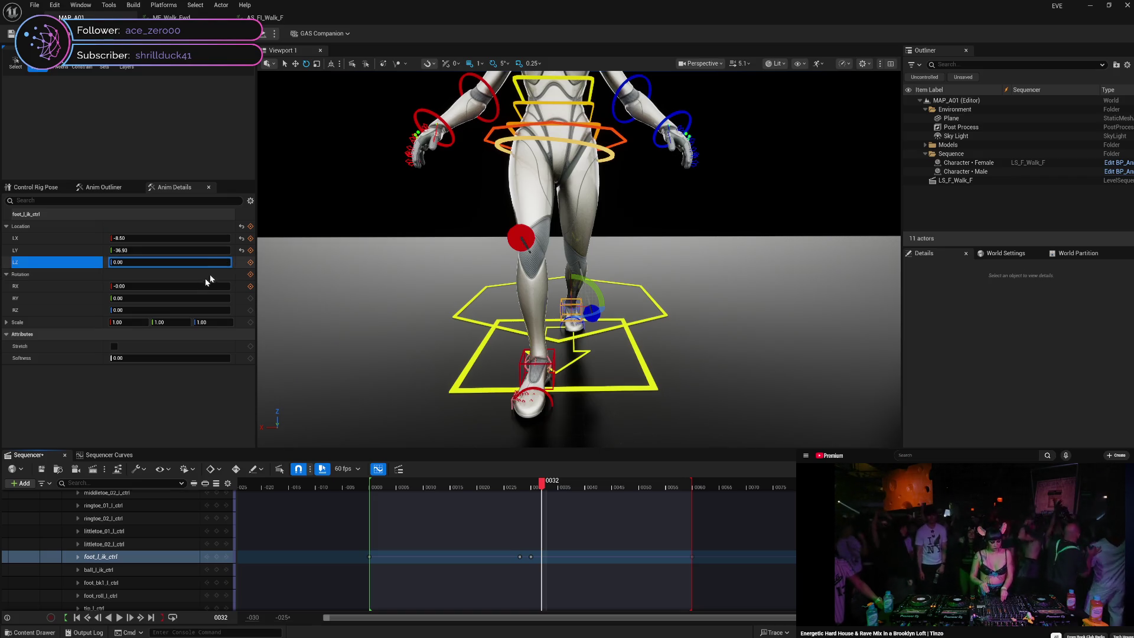
- Set the left foot's RX roll to 45 at frame 32 and key it
{"action": "left_click", "coordinate": [216, 286]}
{"action": "type", "text": "4445"}
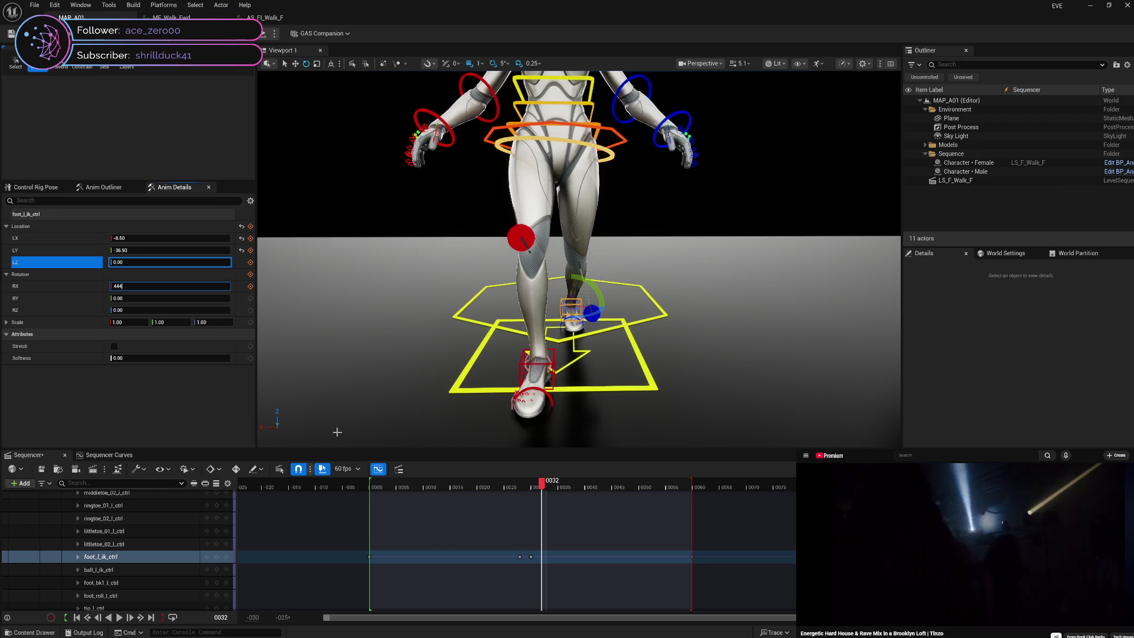
{"action": "key", "text": "BackSpace"}
{"action": "key", "text": "BackSpace"}
{"action": "key", "text": "BackSpace"}
{"action": "type", "text": "45"}
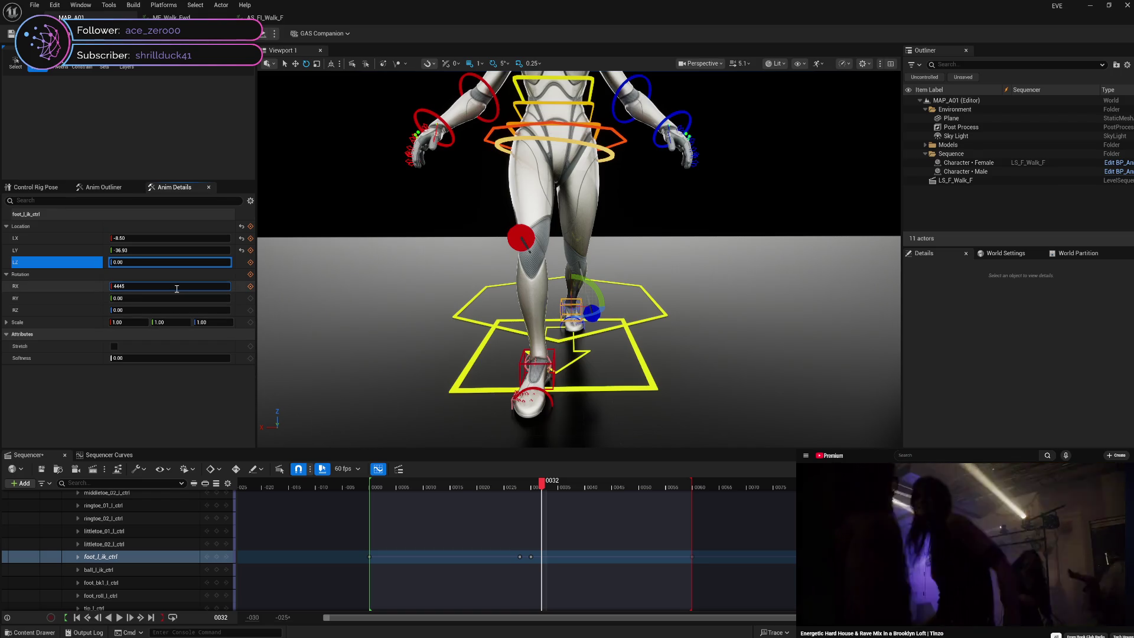
{"action": "left_click", "coordinate": [86, 284]}
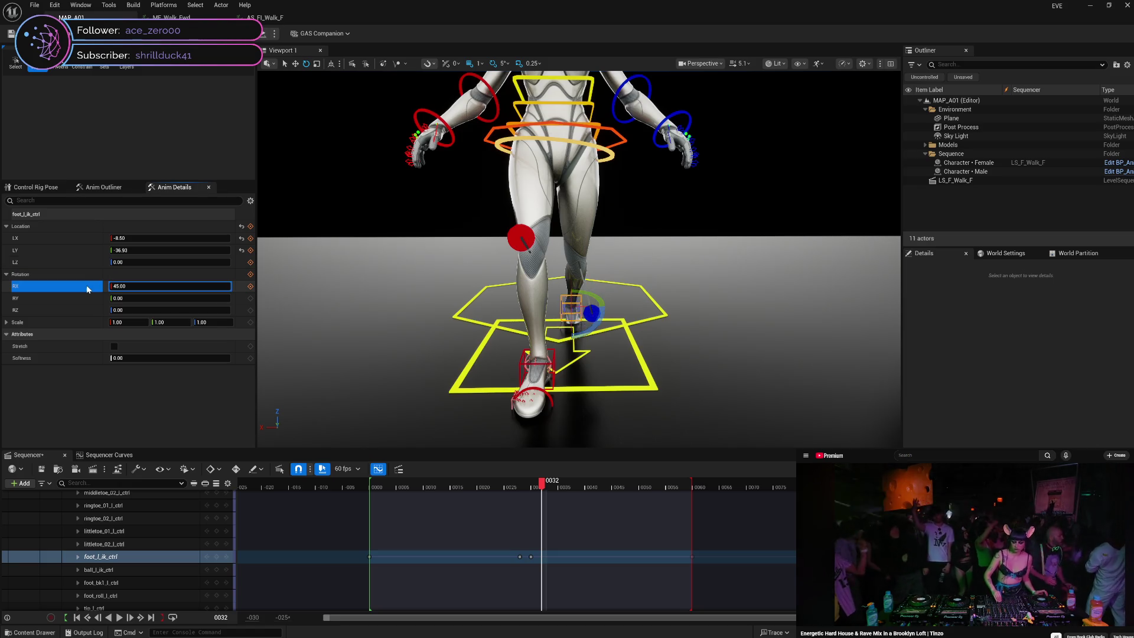
{"action": "left_click", "coordinate": [251, 287]}
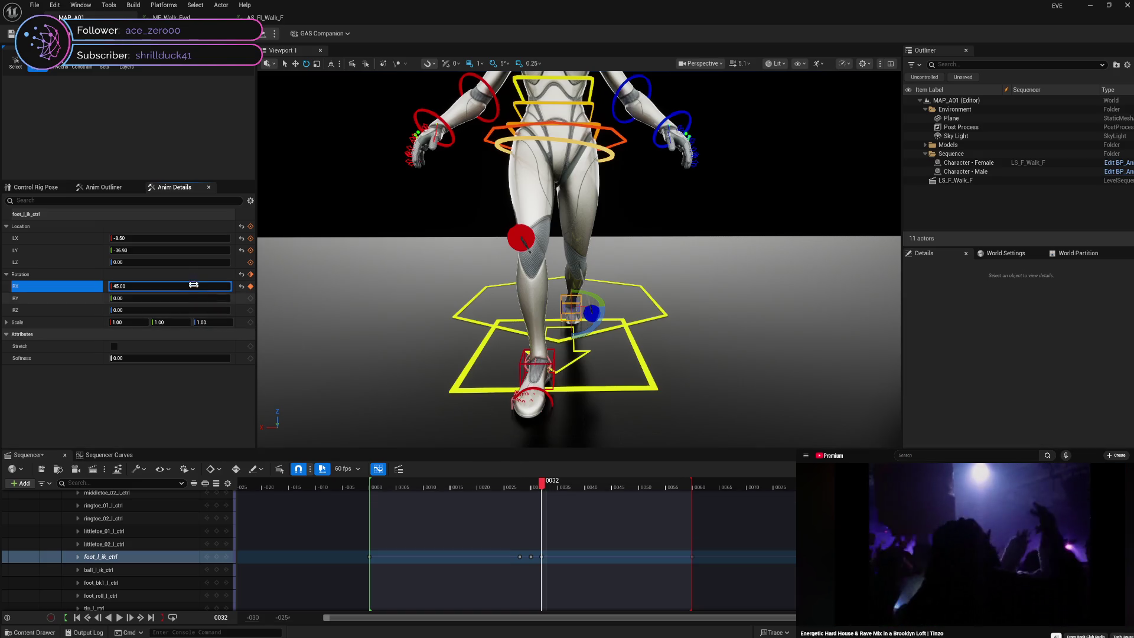
- Set the left foot's LZ height to 7 at frame 32, key it, and check the lift
{"action": "left_click", "coordinate": [188, 263]}
{"action": "type", "text": "7"}
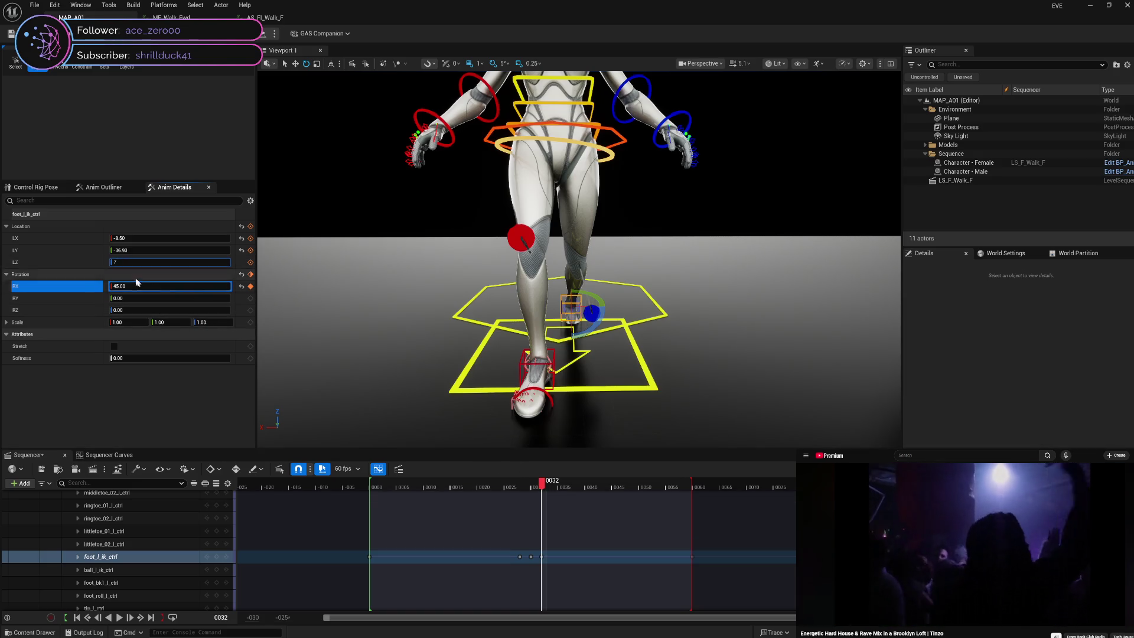
{"action": "left_click", "coordinate": [96, 262]}
{"action": "left_click", "coordinate": [251, 262]}
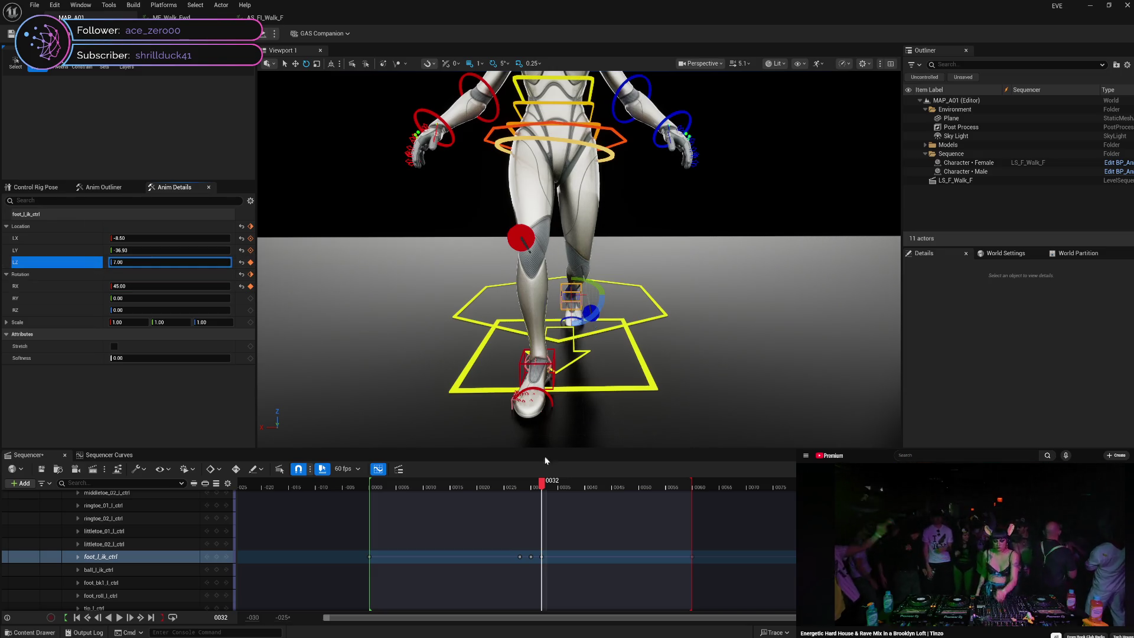
{"action": "mouse_move", "coordinate": [541, 483]}
{"action": "left_mouse_down"}
{"action": "mouse_move", "coordinate": [525, 480]}
{"action": "mouse_move", "coordinate": [552, 480]}
{"action": "mouse_move", "coordinate": [522, 481]}
{"action": "mouse_move", "coordinate": [536, 482]}
{"action": "left_mouse_up"}
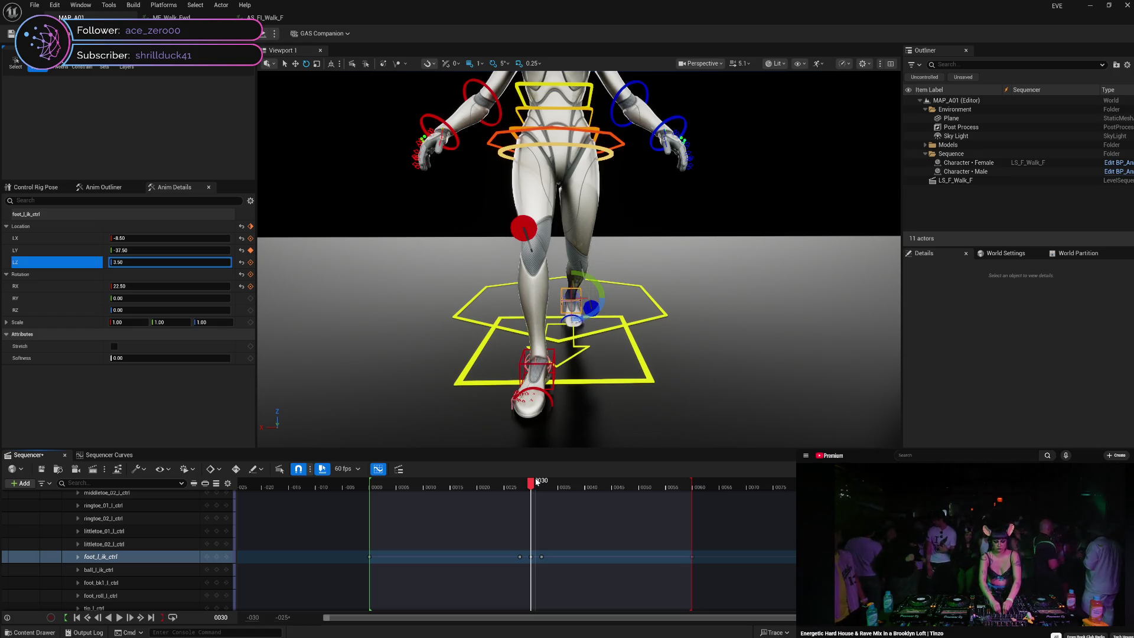
- Move the left foot contact key from frame 28 to frame 27
{"action": "left_click_drag", "start_coordinate": [536, 482], "coordinate": [524, 482]}
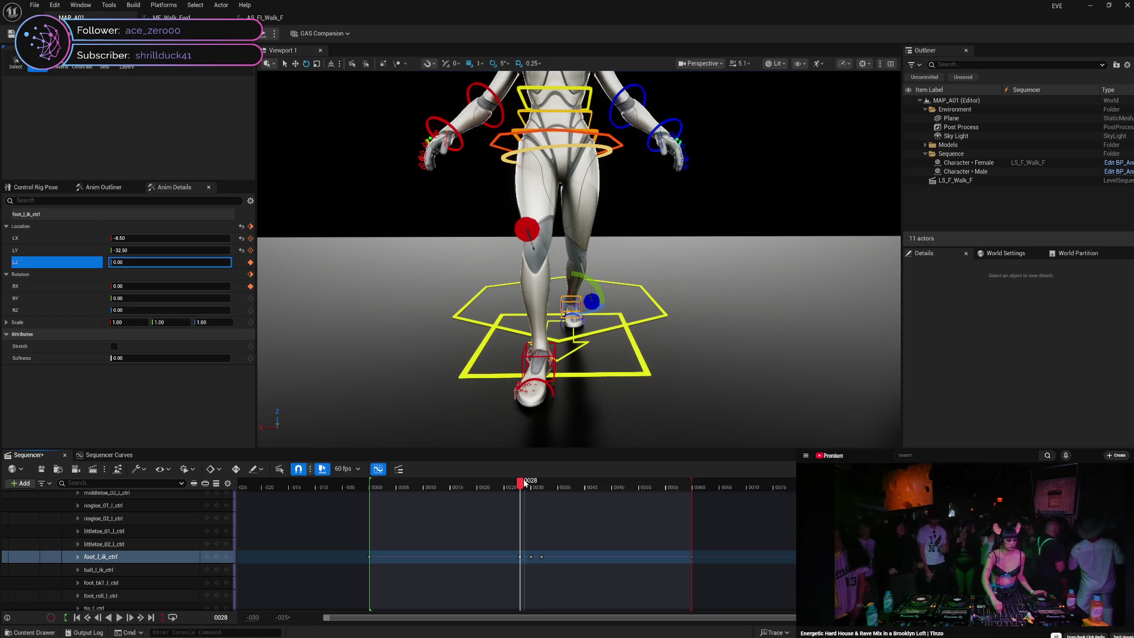
{"action": "left_click_drag", "start_coordinate": [520, 556], "coordinate": [517, 554]}
{"action": "left_click", "coordinate": [515, 487]}
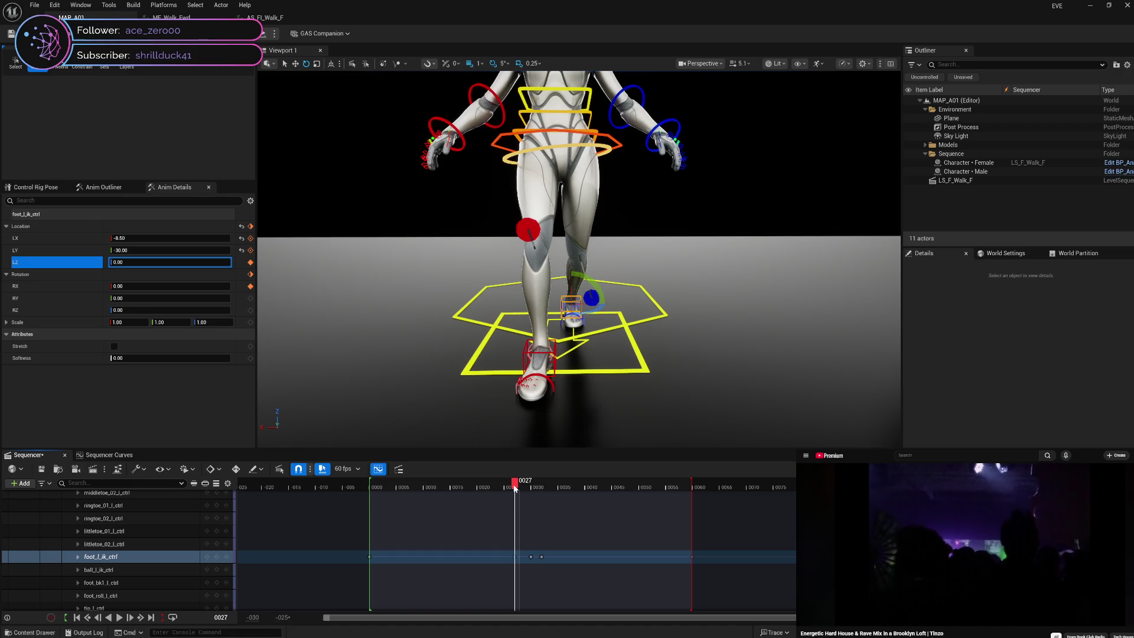
{"action": "left_click_drag", "start_coordinate": [516, 486], "coordinate": [528, 489]}
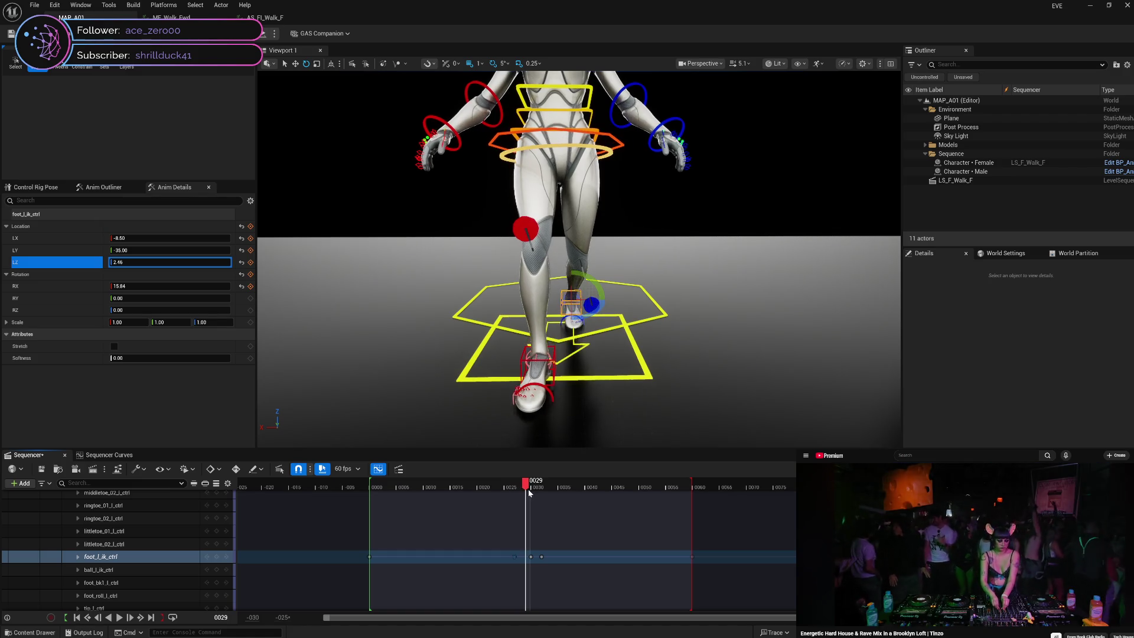
- Shift the raised foot key from frame 32 to frame 33 and check the step timing
{"action": "left_click", "coordinate": [542, 556]}
{"action": "left_click_drag", "start_coordinate": [542, 556], "coordinate": [547, 556]}
{"action": "left_click", "coordinate": [517, 487]}
{"action": "mouse_move", "coordinate": [519, 488]}
{"action": "left_mouse_down"}
{"action": "mouse_move", "coordinate": [558, 494]}
{"action": "mouse_move", "coordinate": [516, 493]}
{"action": "mouse_move", "coordinate": [531, 494]}
{"action": "left_mouse_up"}
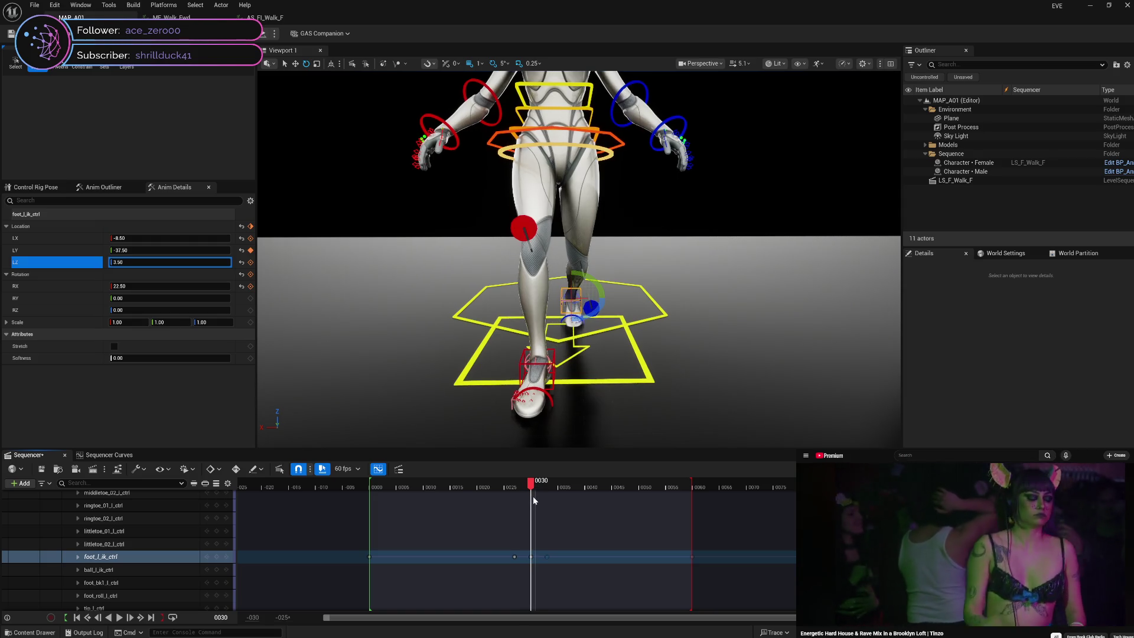
{"action": "mouse_move", "coordinate": [535, 500]}
{"action": "left_mouse_down"}
{"action": "mouse_move", "coordinate": [549, 498]}
{"action": "mouse_move", "coordinate": [517, 488]}
{"action": "mouse_move", "coordinate": [548, 489]}
{"action": "left_mouse_up"}
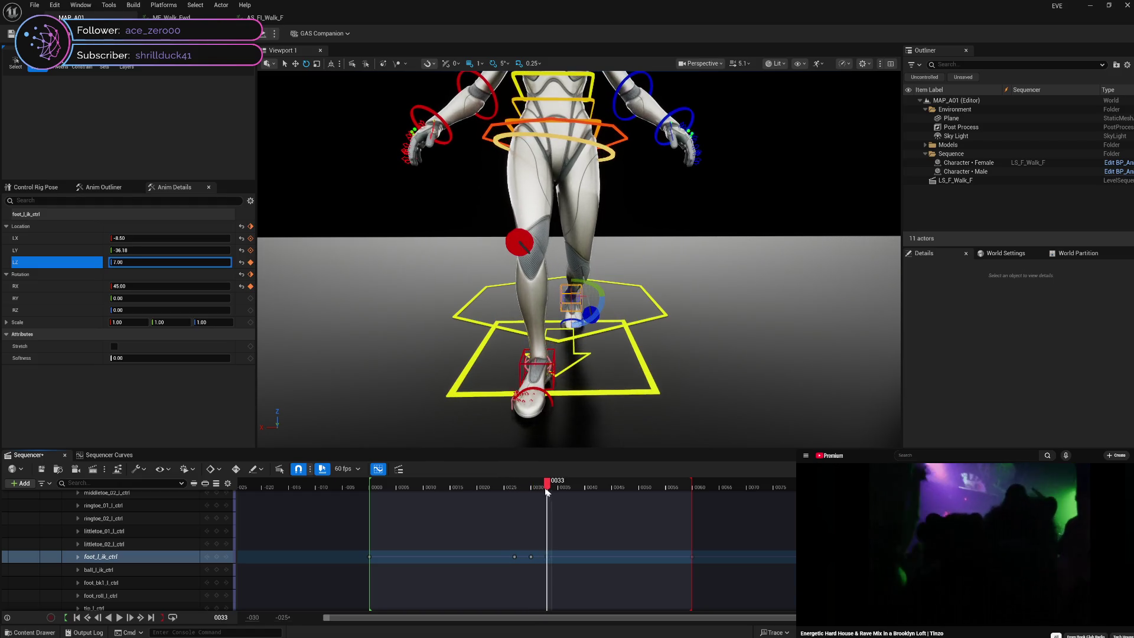
{"action": "left_click", "coordinate": [109, 455]}
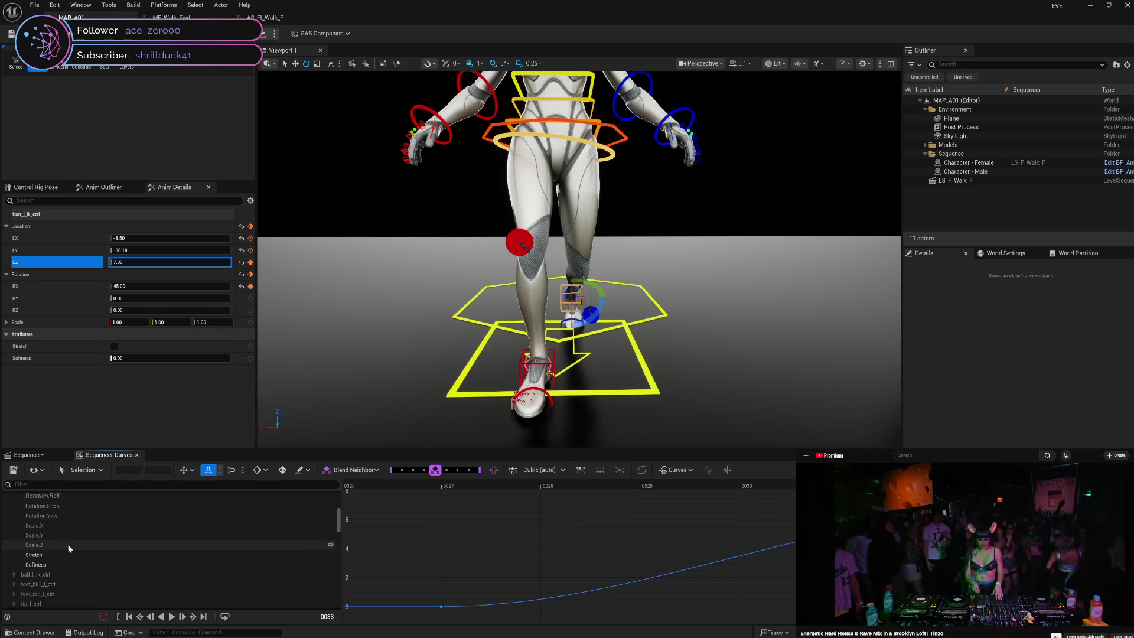
- Set the left foot roll curve's keys at frames 27 and 33 to linear interpolation
{"action": "left_click", "coordinate": [76, 498]}
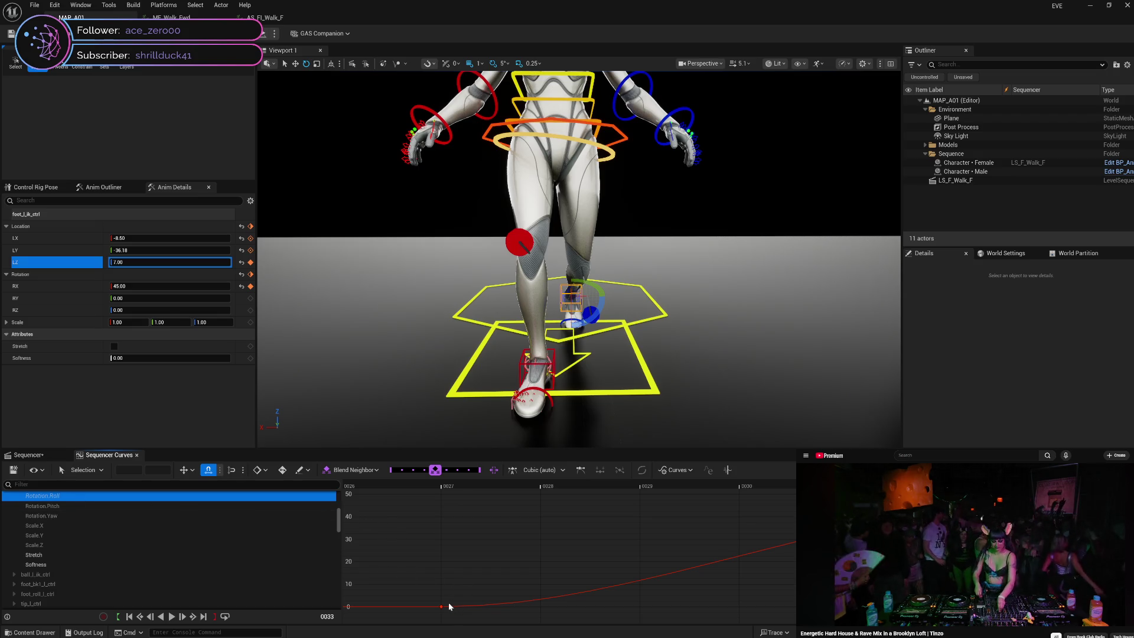
{"action": "left_click", "coordinate": [442, 607]}
{"action": "right_click", "coordinate": [441, 607]}
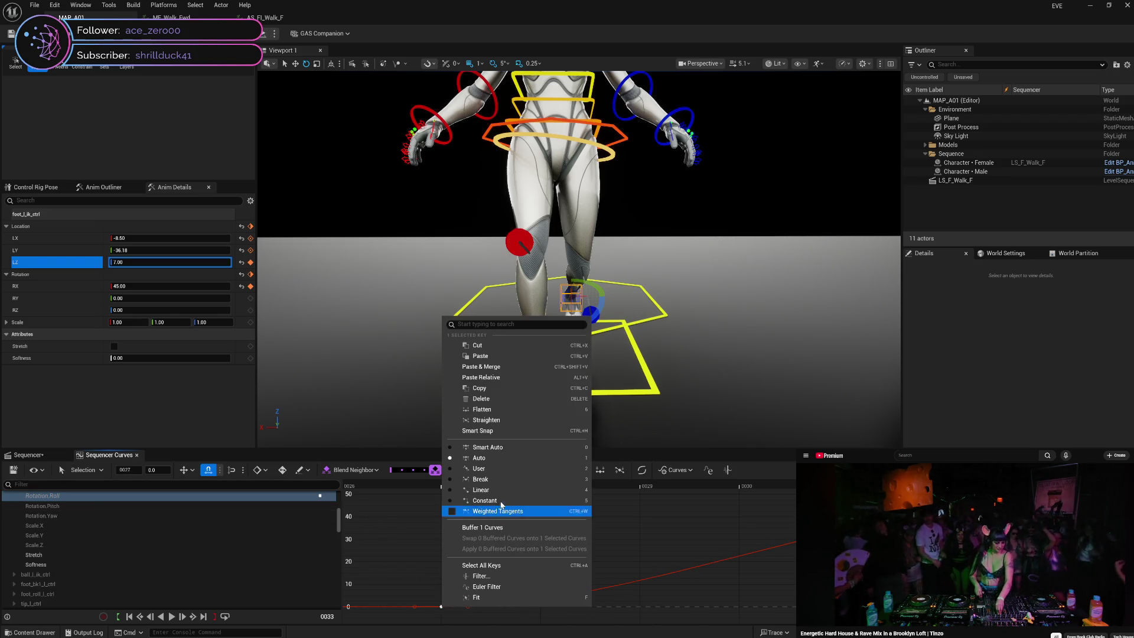
{"action": "left_click", "coordinate": [499, 490]}
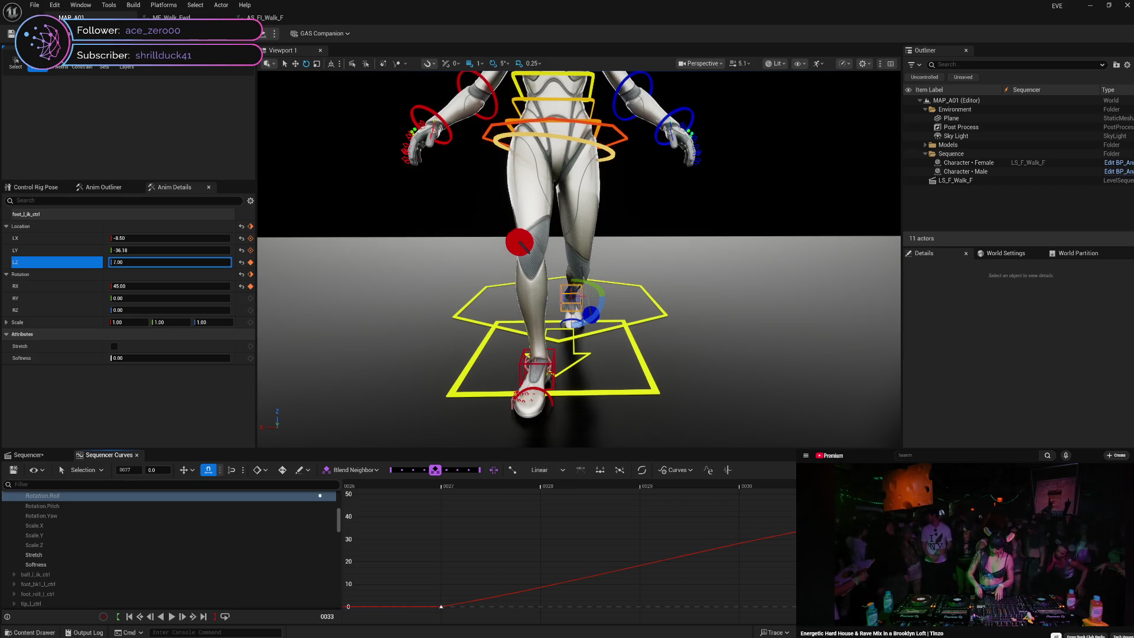
{"action": "right_click", "coordinate": [1036, 505]}
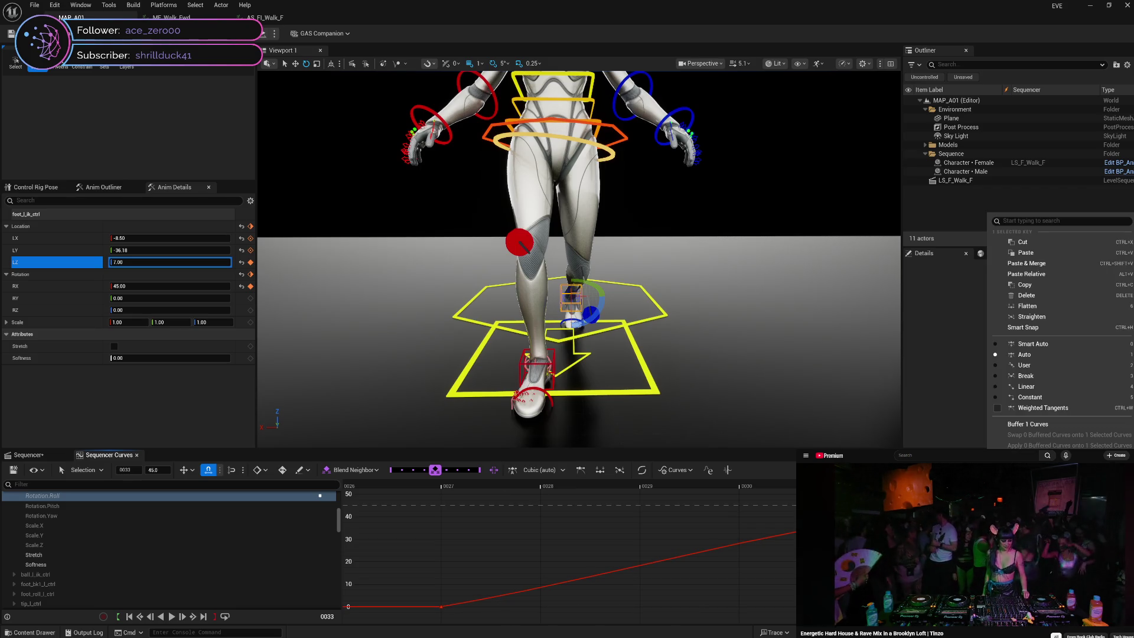
{"action": "left_click", "coordinate": [1048, 385]}
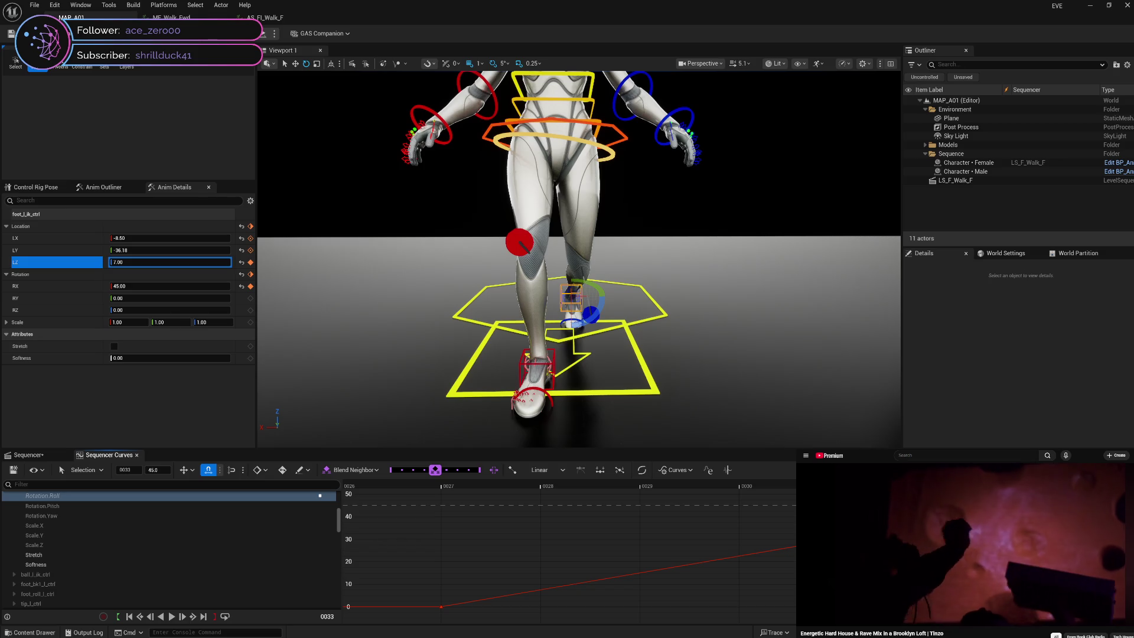
- Step frame by frame through frames 27–33 and back, then return to the Sequencer track view
{"action": "key", "text": "Left"}
{"action": "key", "text": "Left"}
{"action": "key", "text": "Left"}
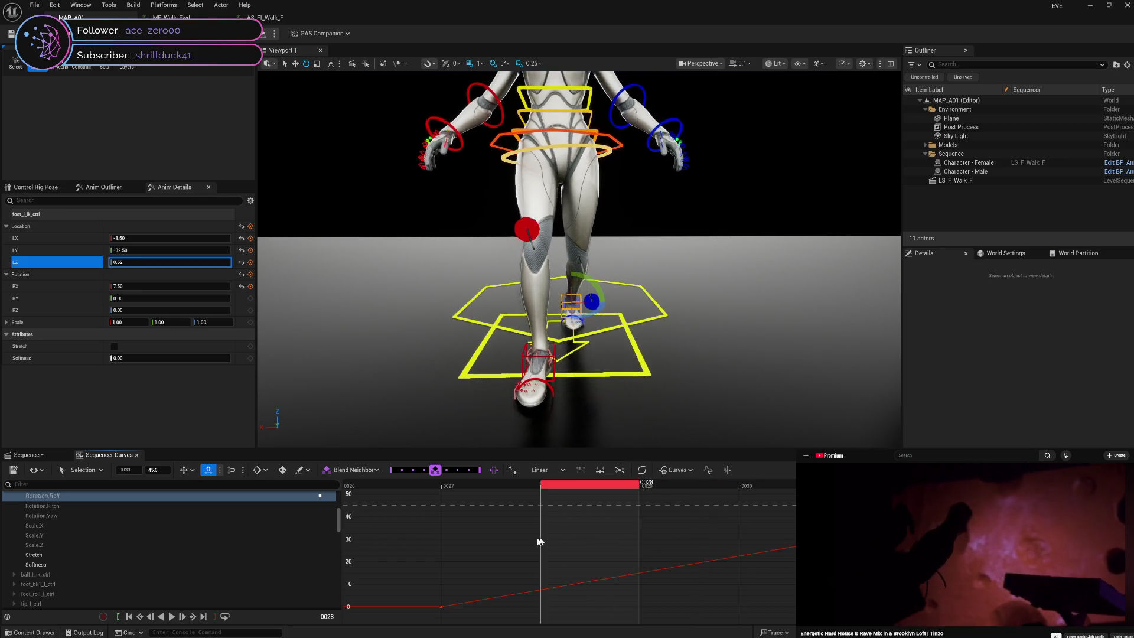
{"action": "key", "text": "Right"}
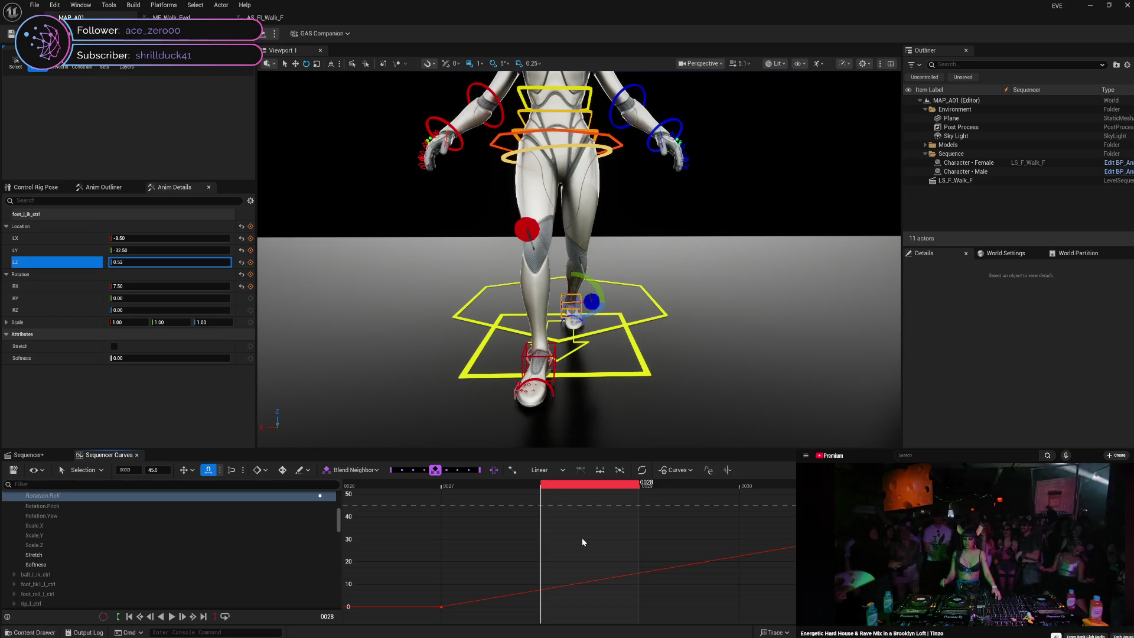
{"action": "key", "text": "Right"}
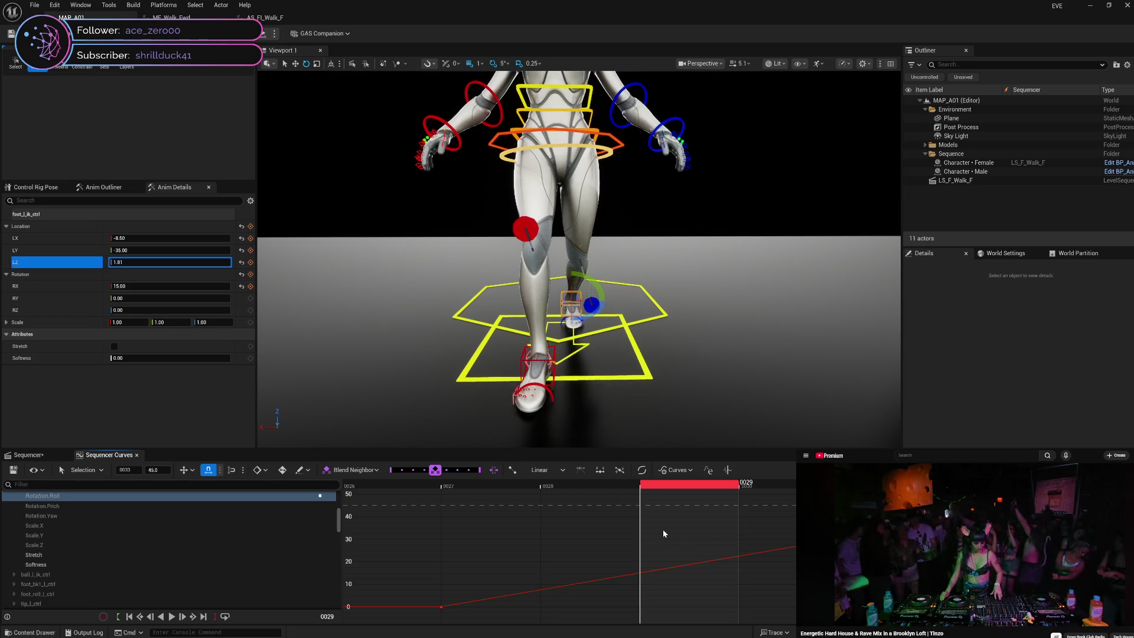
{"action": "key", "text": "Right"}
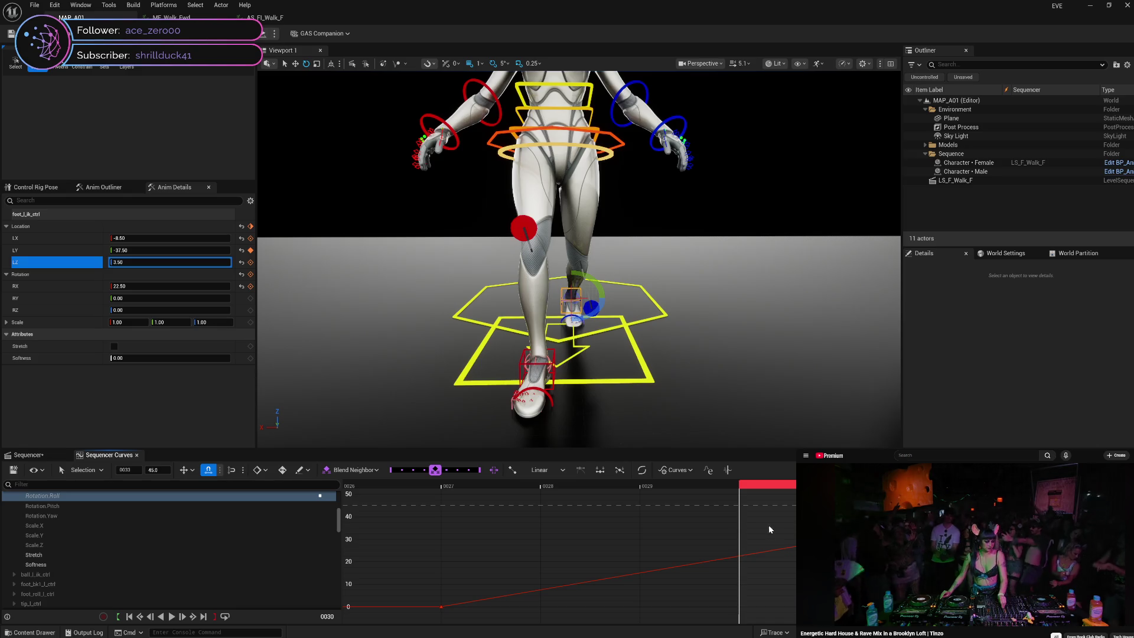
{"action": "key", "text": "Right"}
{"action": "key", "text": "Right"}
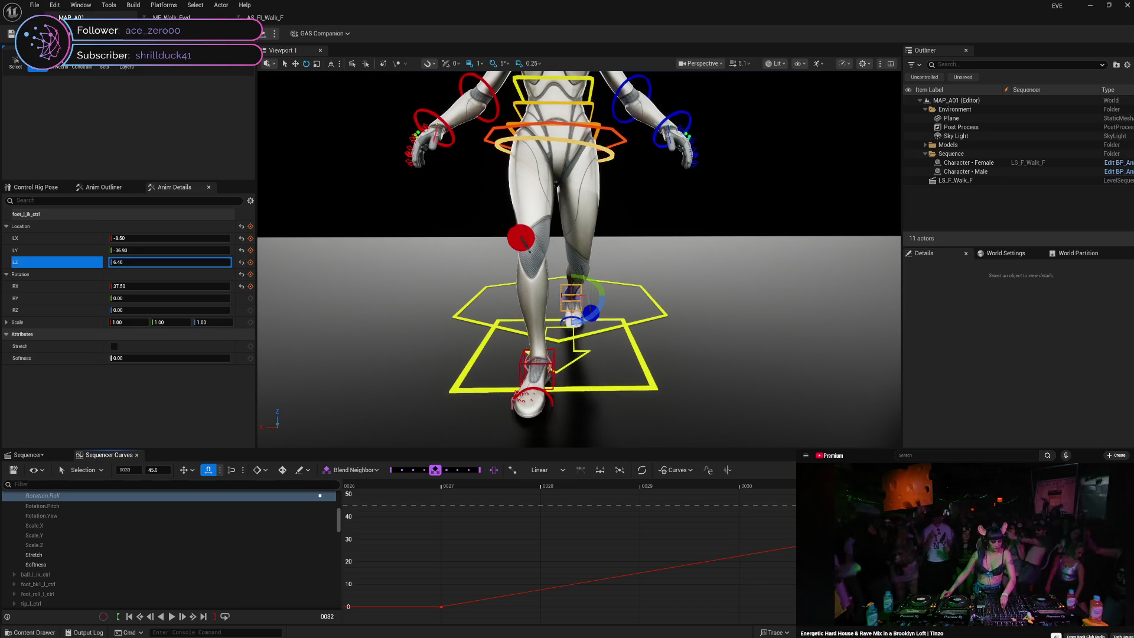
{"action": "key", "text": "Right"}
{"action": "key", "text": "Left"}
{"action": "key", "text": "Left"}
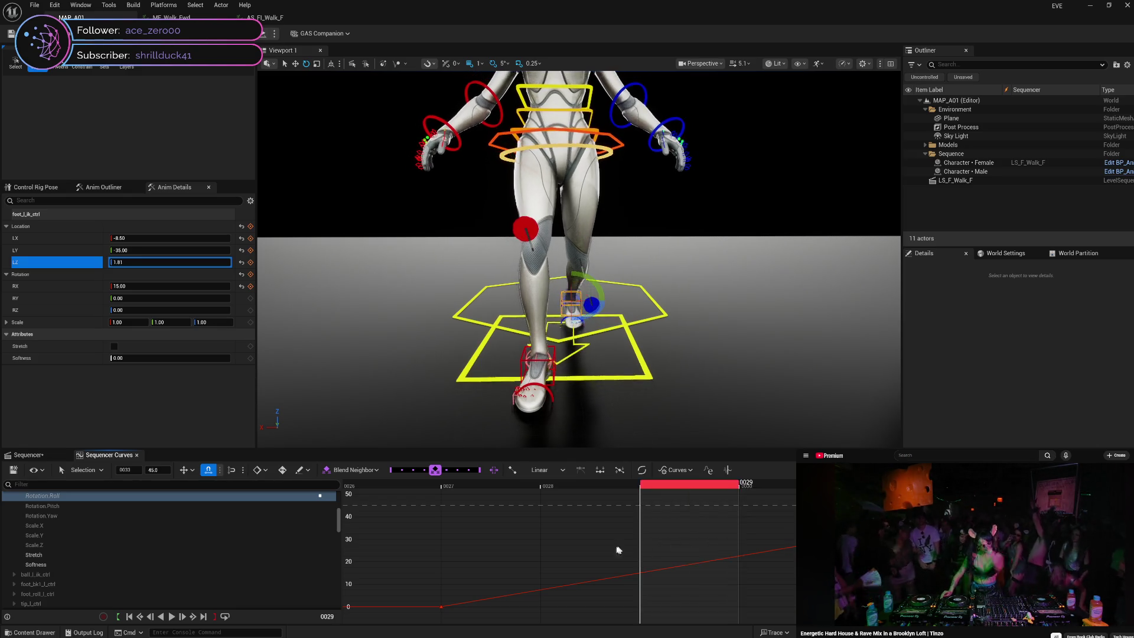
{"action": "key", "text": "Left"}
{"action": "key", "text": "Left"}
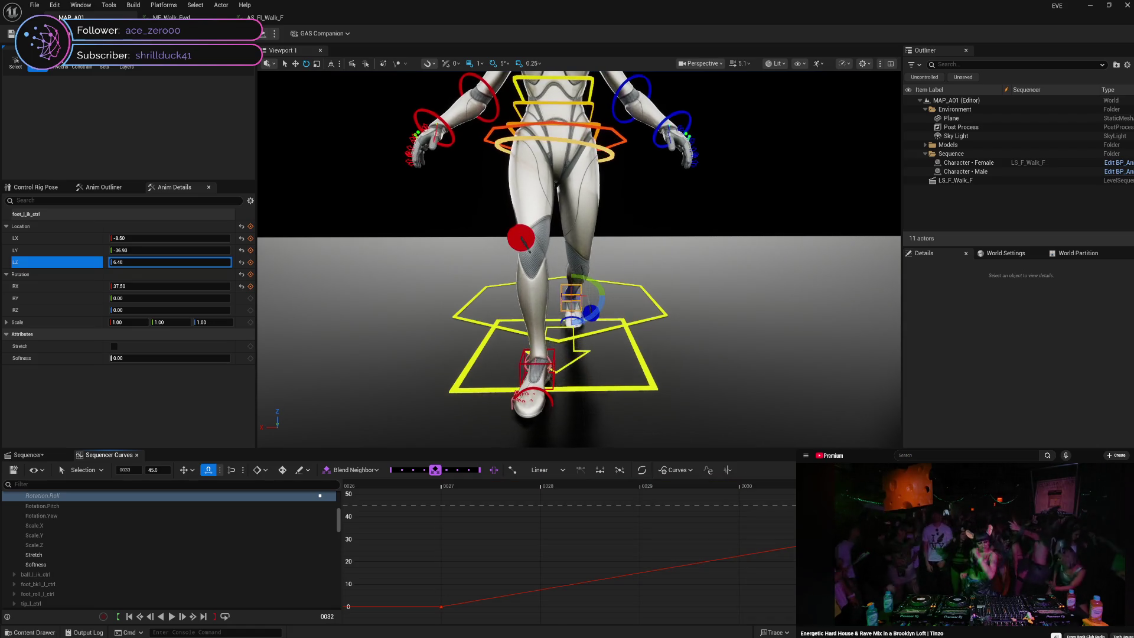
{"action": "key", "text": "Left"}
{"action": "key", "text": "Left"}
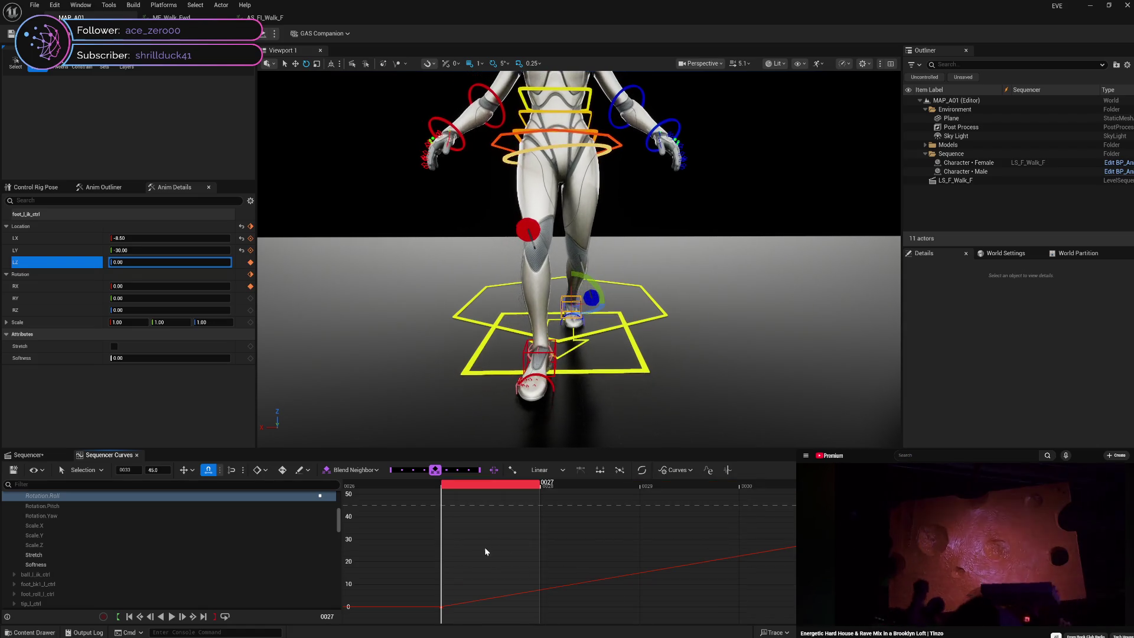
{"action": "left_click", "coordinate": [28, 455]}
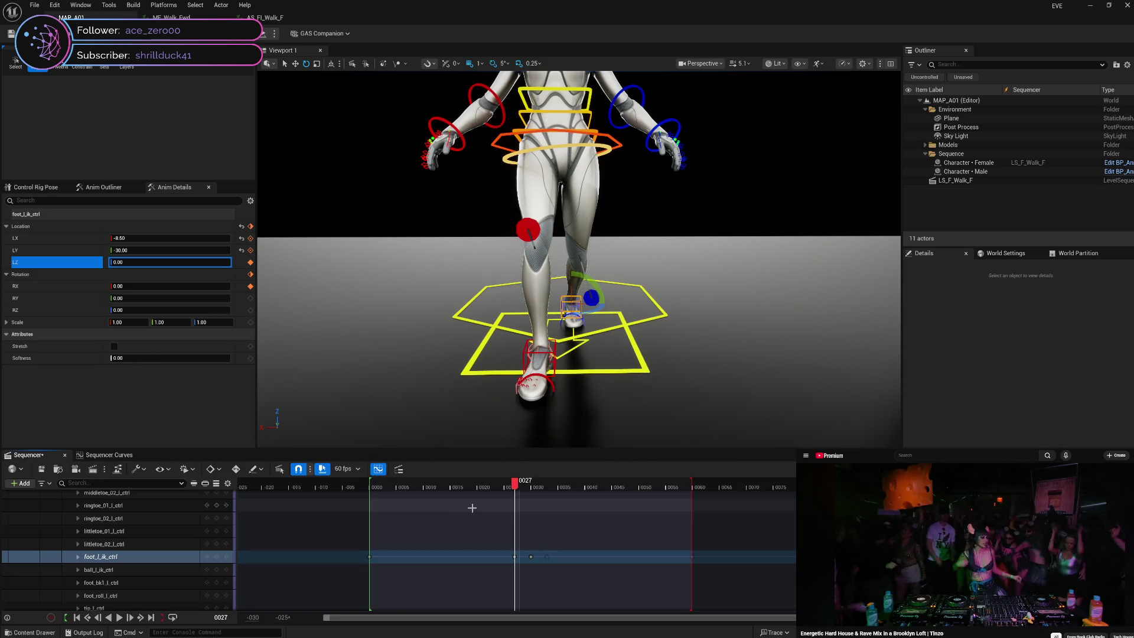
- Select ball_l_ik_ctrl and key its rotation at frame 27 with RX 0
{"action": "mouse_move", "coordinate": [516, 488]}
{"action": "left_mouse_down"}
{"action": "mouse_move", "coordinate": [554, 488]}
{"action": "mouse_move", "coordinate": [519, 487]}
{"action": "left_mouse_up"}
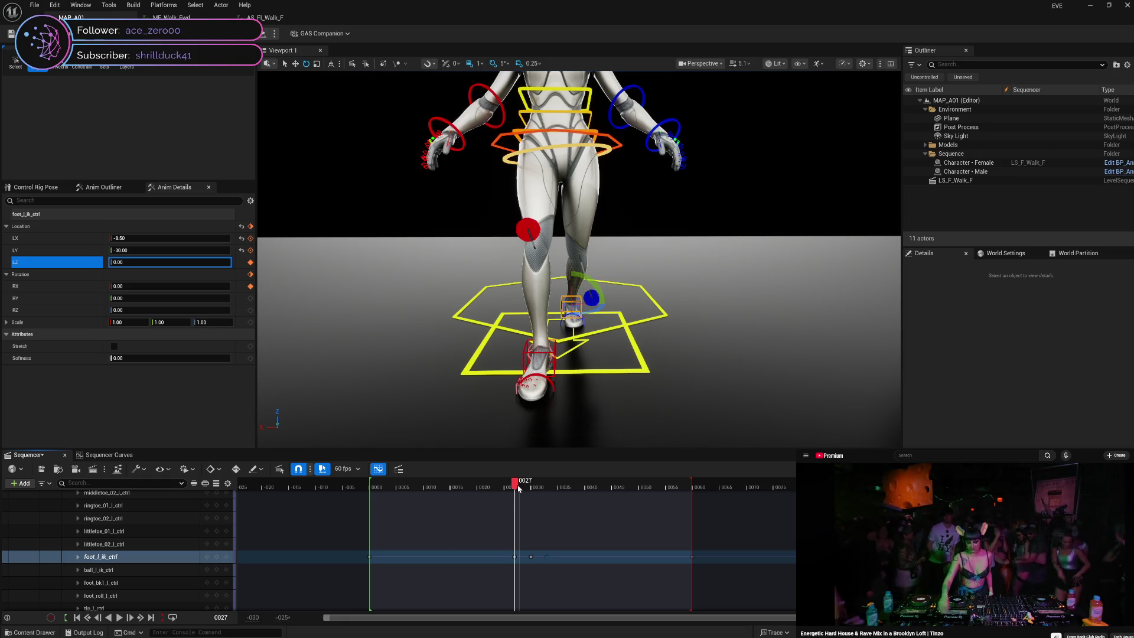
{"action": "mouse_move", "coordinate": [515, 486]}
{"action": "left_mouse_down"}
{"action": "mouse_move", "coordinate": [550, 488]}
{"action": "mouse_move", "coordinate": [510, 486]}
{"action": "left_mouse_up"}
{"action": "left_click", "coordinate": [180, 569]}
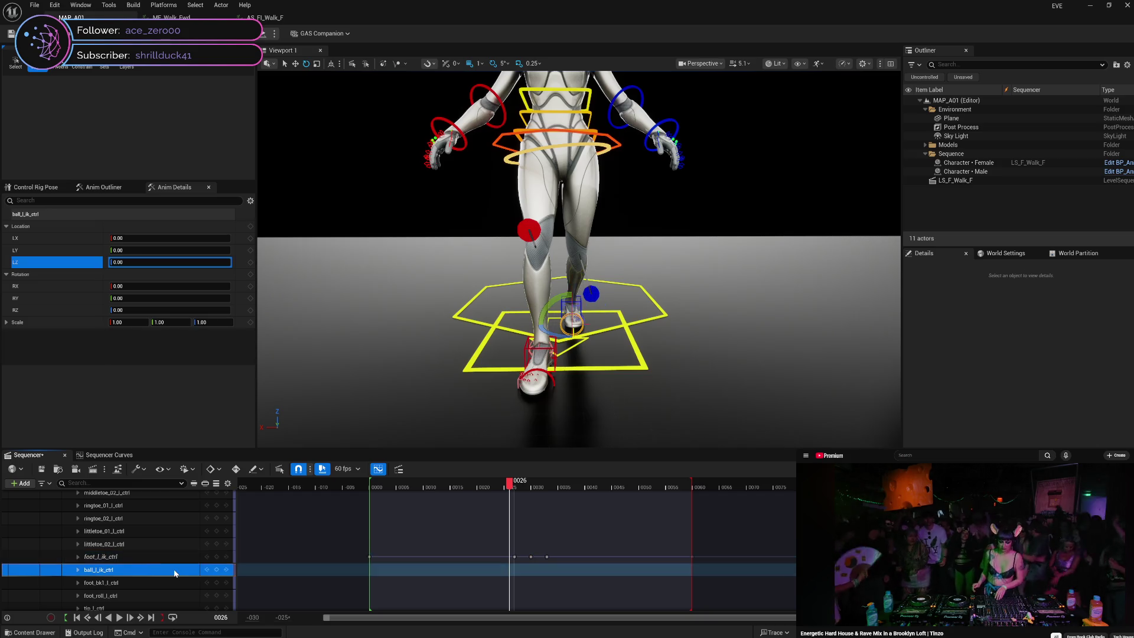
{"action": "left_click", "coordinate": [519, 483]}
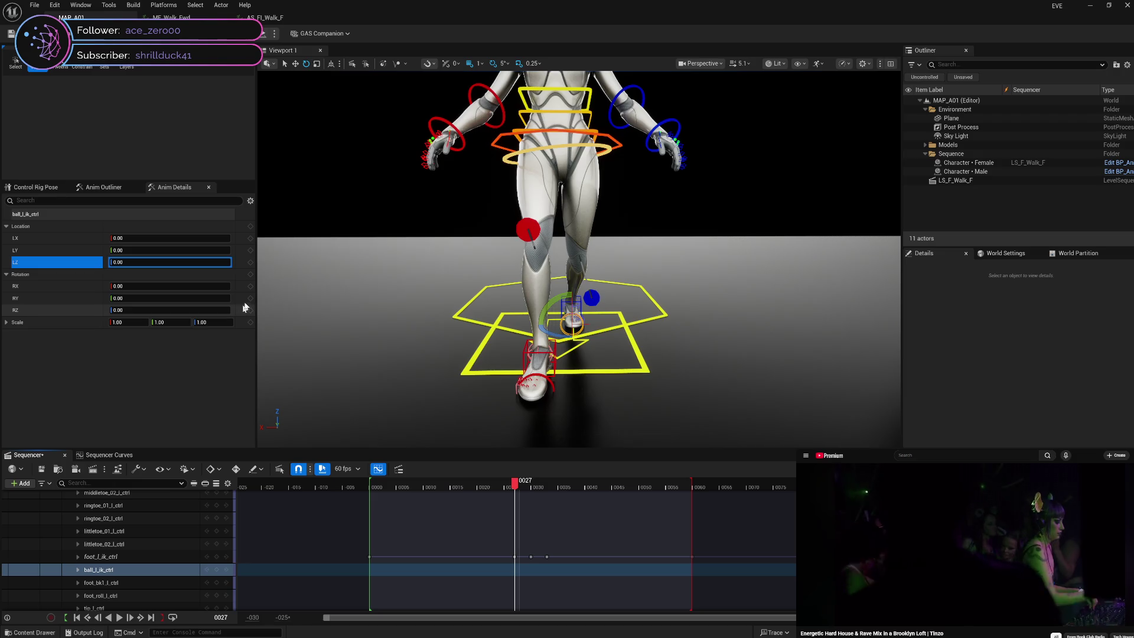
{"action": "left_click", "coordinate": [252, 287]}
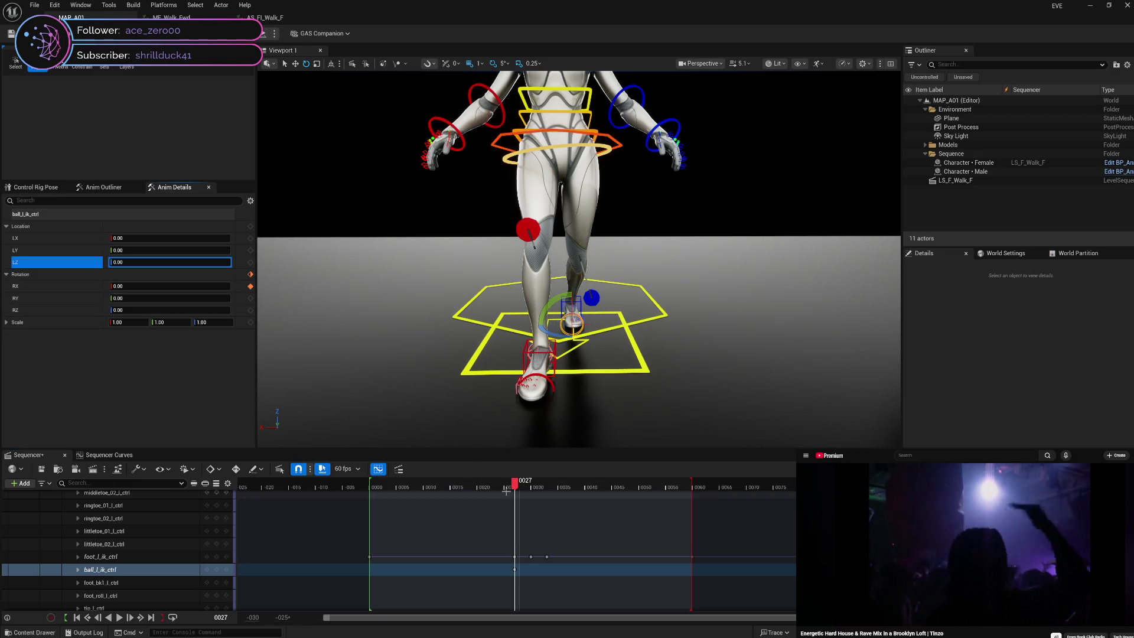
- Set ball_l_ik_ctrl RX to -30 at frame 33, key it, and preview the toe bend
{"action": "left_click_drag", "start_coordinate": [515, 484], "coordinate": [550, 486]}
{"action": "left_click", "coordinate": [192, 285]}
{"action": "type", "text": "-20"}
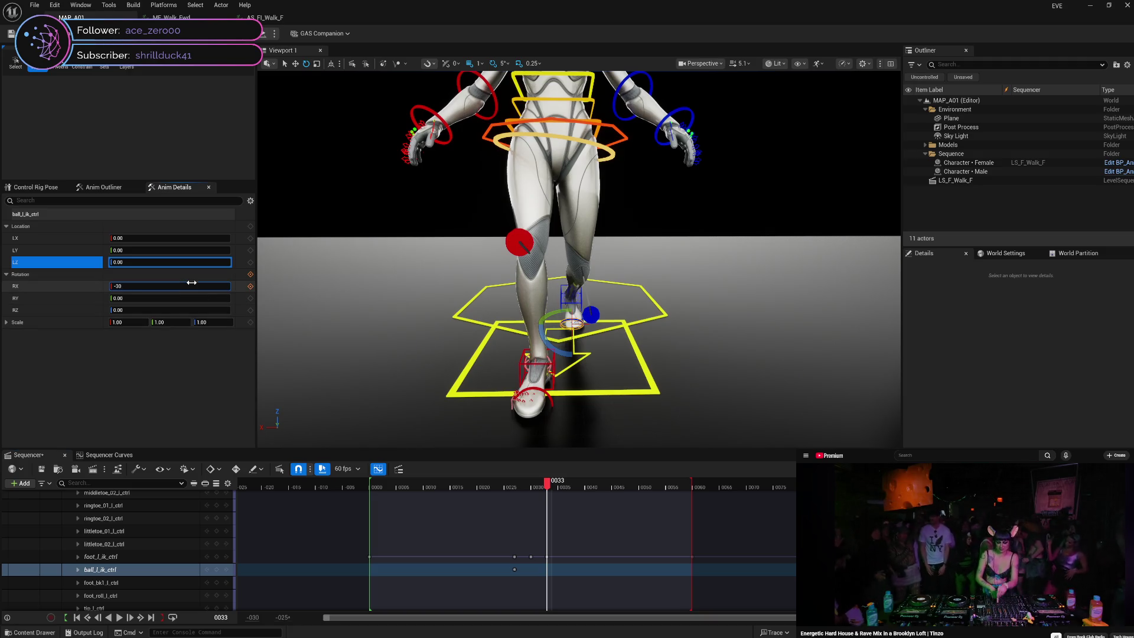
{"action": "type", "text": "-30"}
{"action": "key", "text": "Return"}
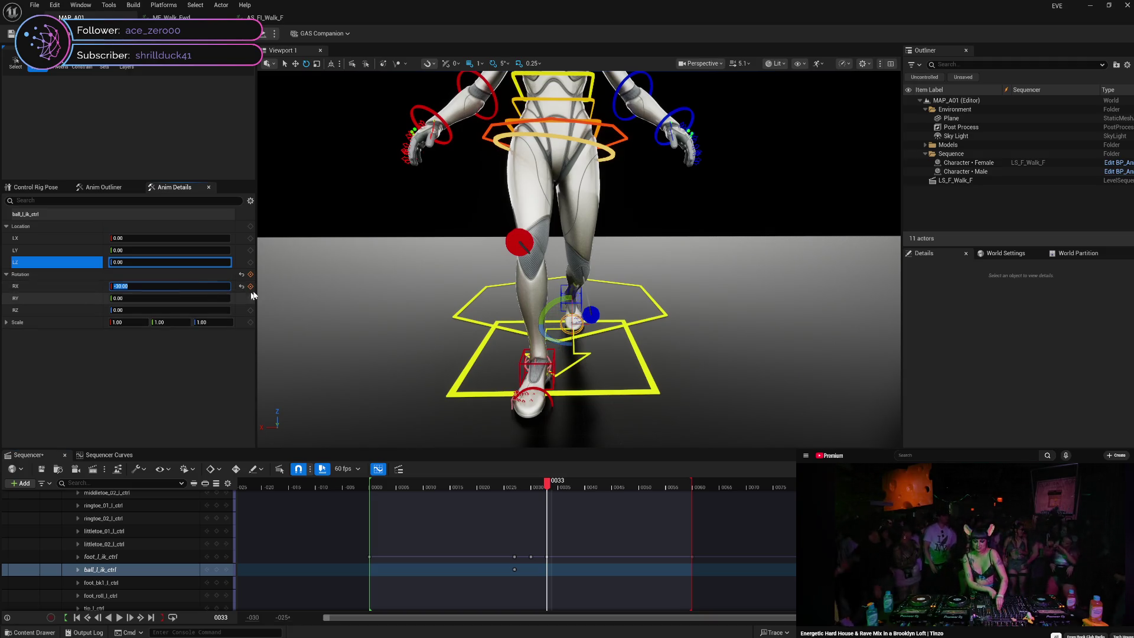
{"action": "left_click", "coordinate": [250, 286]}
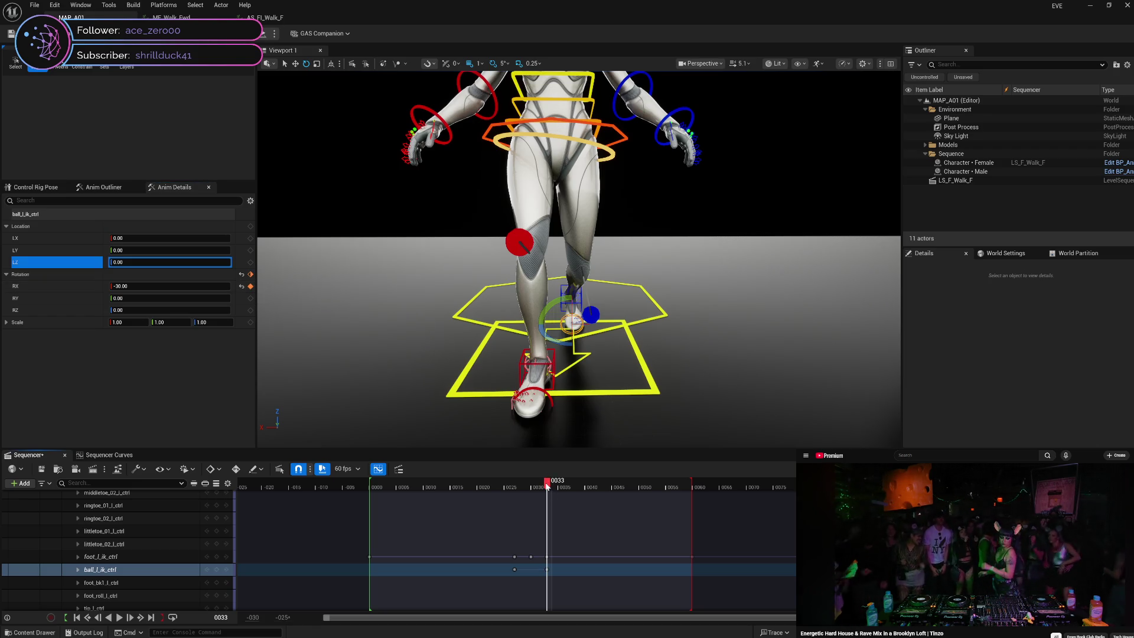
{"action": "mouse_move", "coordinate": [546, 484]}
{"action": "left_mouse_down"}
{"action": "mouse_move", "coordinate": [511, 480]}
{"action": "mouse_move", "coordinate": [558, 480]}
{"action": "mouse_move", "coordinate": [520, 476]}
{"action": "mouse_move", "coordinate": [534, 477]}
{"action": "left_mouse_up"}
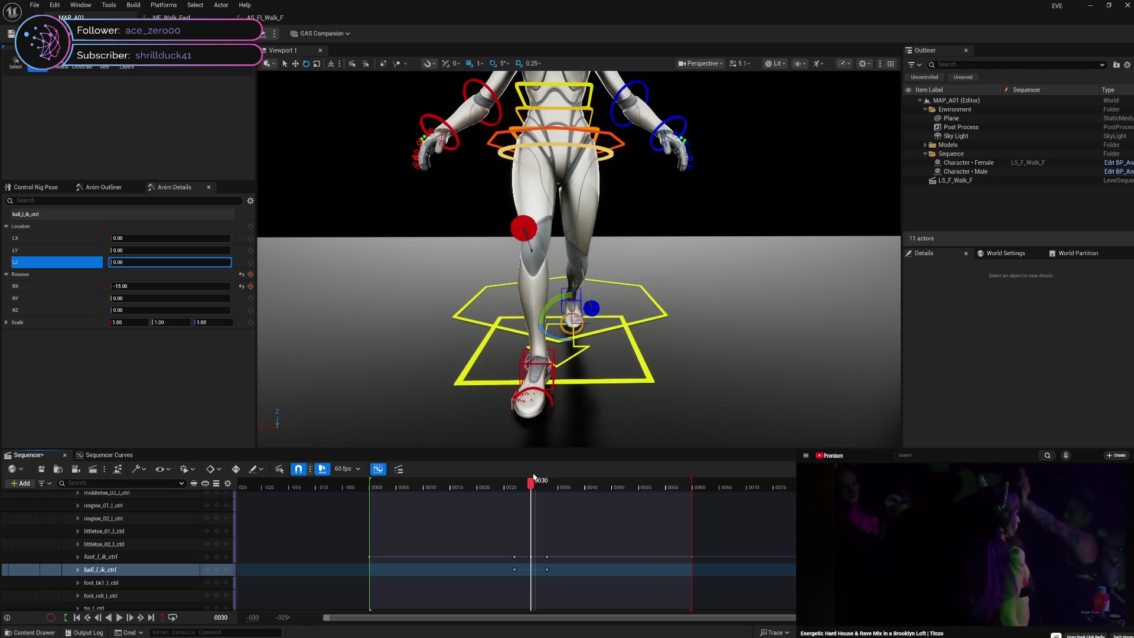
{"action": "mouse_move", "coordinate": [567, 354]}
{"action": "left_mouse_down"}
{"action": "mouse_move", "coordinate": [759, 363]}
{"action": "mouse_move", "coordinate": [643, 351]}
{"action": "mouse_move", "coordinate": [478, 431]}
{"action": "left_mouse_up"}
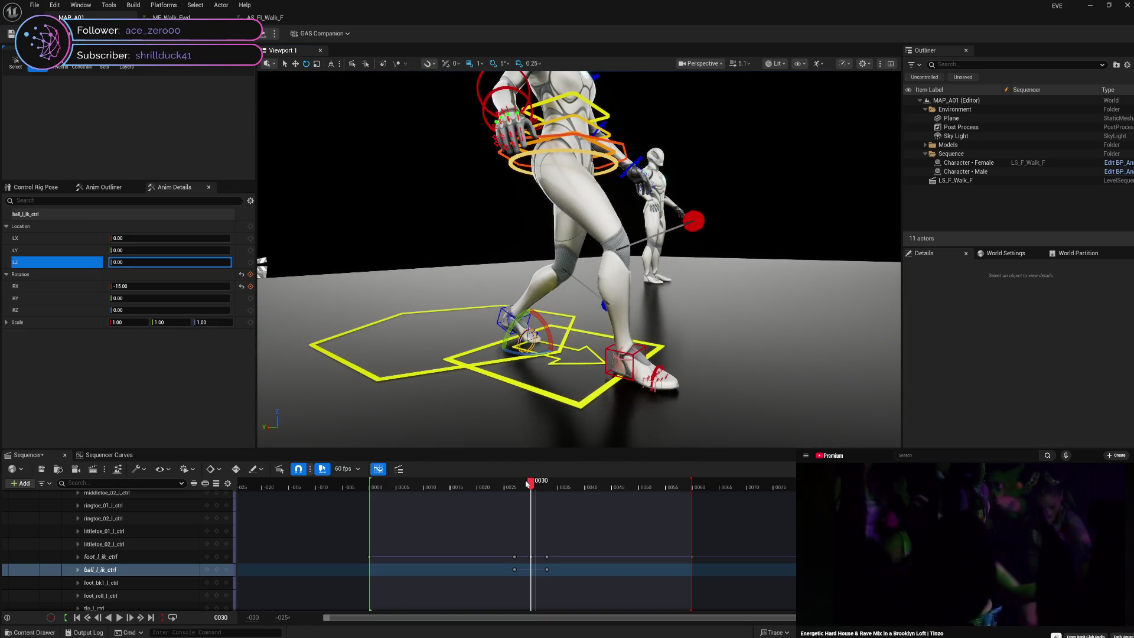
{"action": "mouse_move", "coordinate": [530, 484]}
{"action": "left_mouse_down"}
{"action": "mouse_move", "coordinate": [509, 484]}
{"action": "mouse_move", "coordinate": [558, 484]}
{"action": "mouse_move", "coordinate": [509, 483]}
{"action": "mouse_move", "coordinate": [559, 483]}
{"action": "mouse_move", "coordinate": [519, 483]}
{"action": "left_mouse_up"}
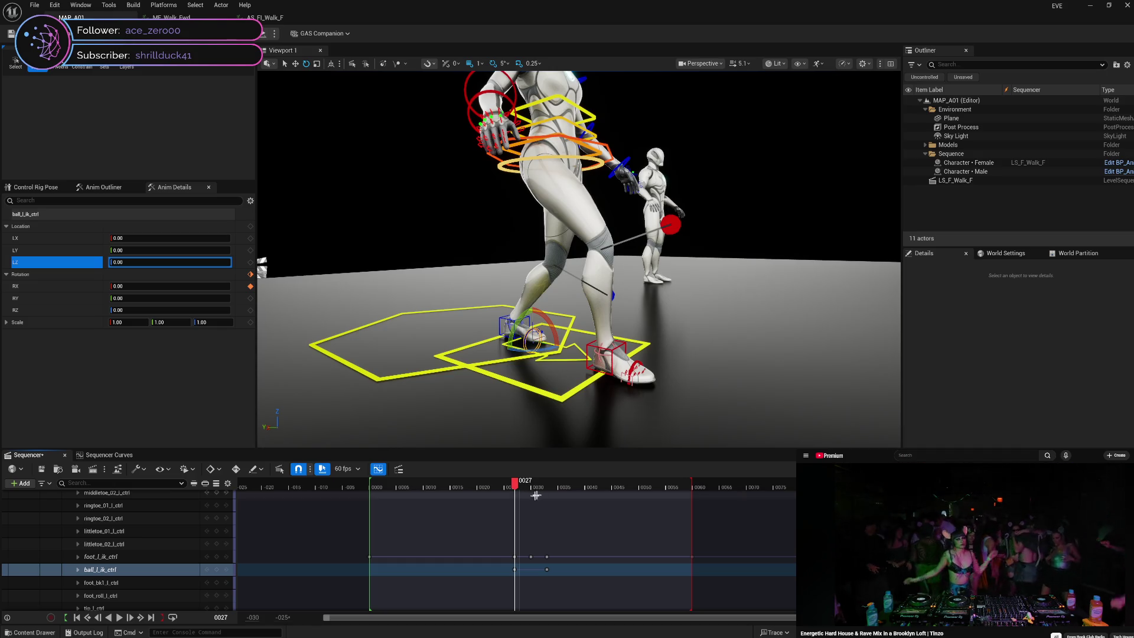
- In Curves, set the ball_l_ik_ctrl Rotation.Roll key at frame 27 to Linear, then return to Sequencer
{"action": "left_click", "coordinate": [119, 458]}
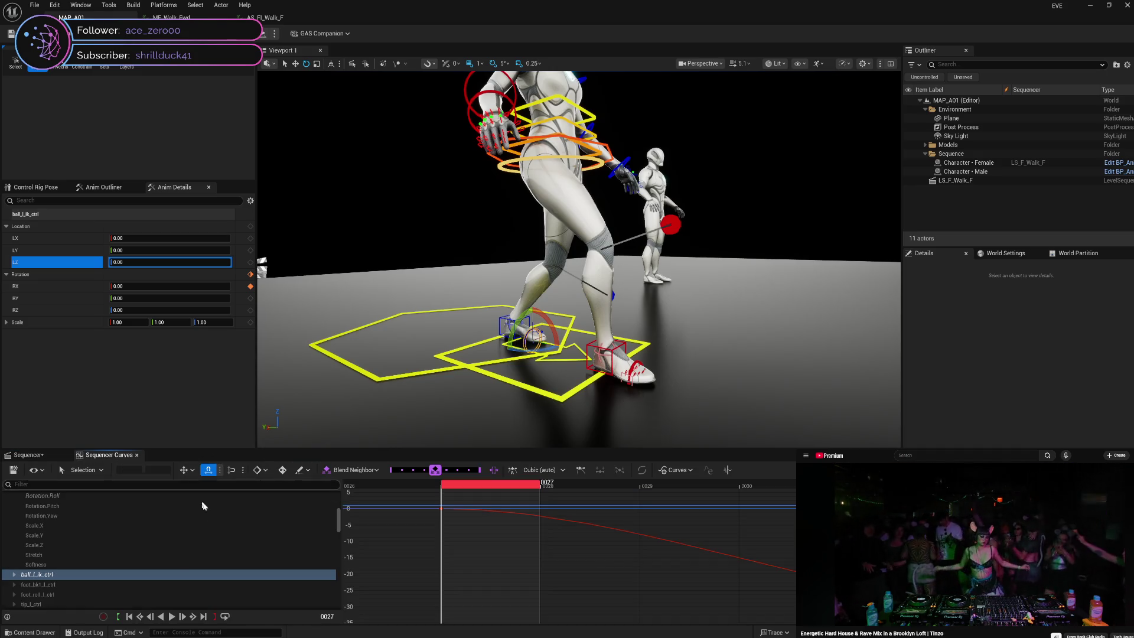
{"action": "left_click", "coordinate": [11, 576]}
{"action": "left_click", "coordinate": [14, 574]}
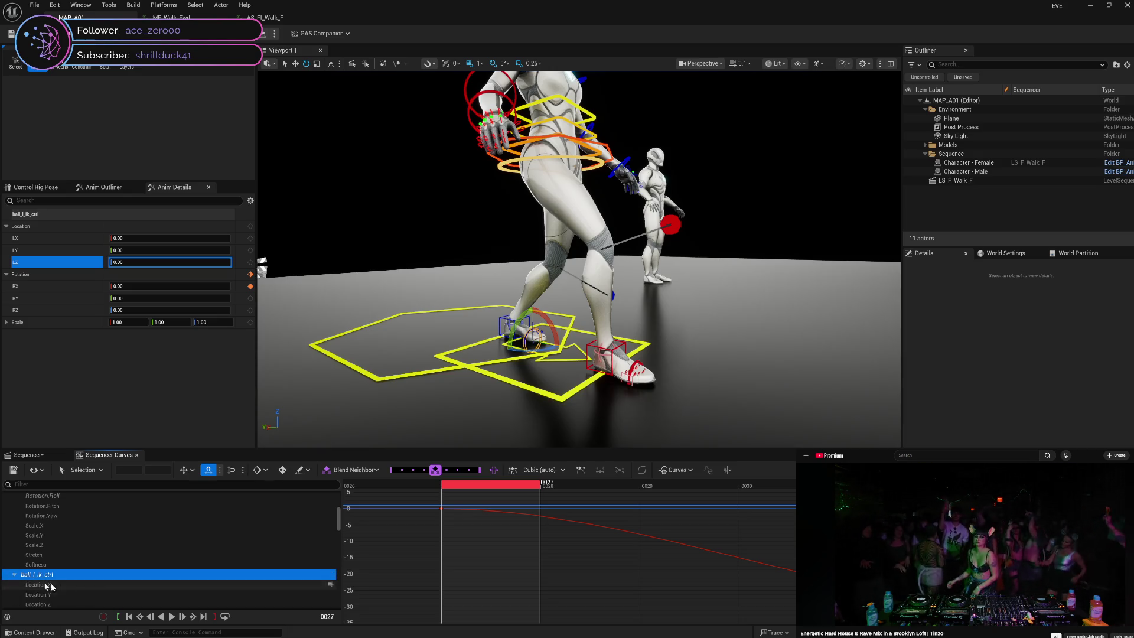
{"action": "left_click", "coordinate": [94, 600]}
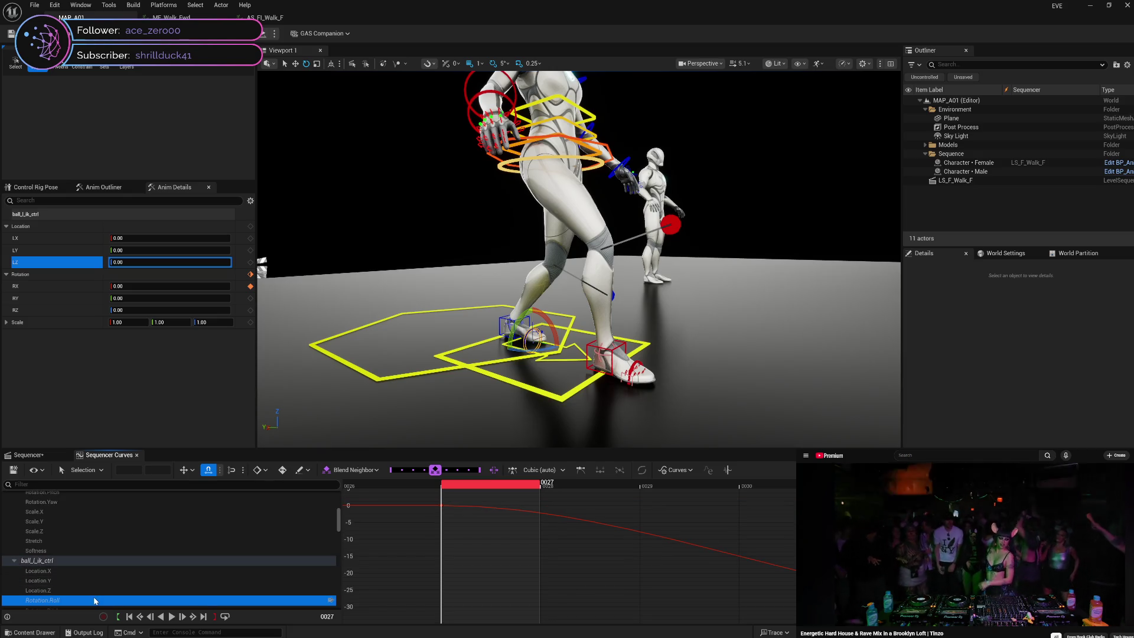
{"action": "right_click", "coordinate": [442, 506]}
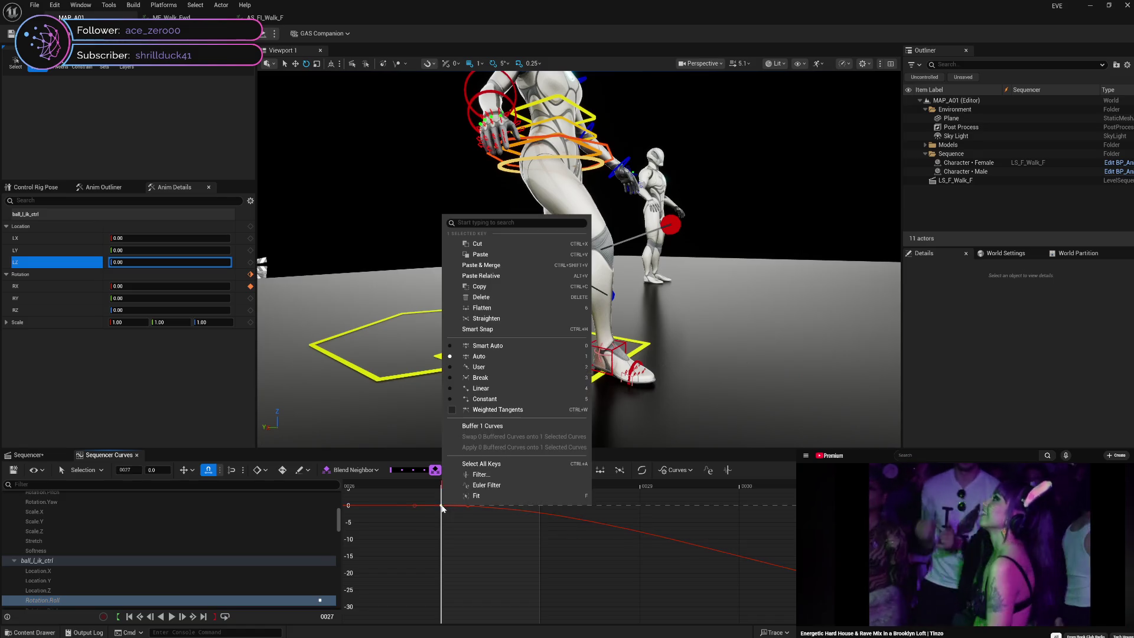
{"action": "left_click", "coordinate": [501, 388]}
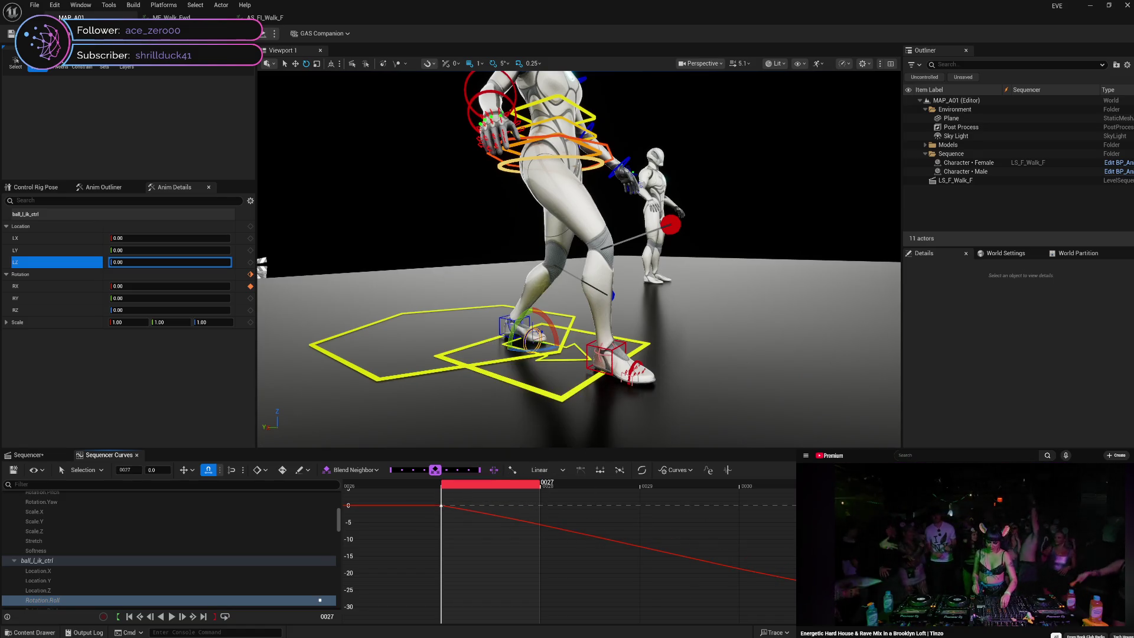
{"action": "right_click", "coordinate": [1036, 606]}
{"action": "key", "text": "Escape"}
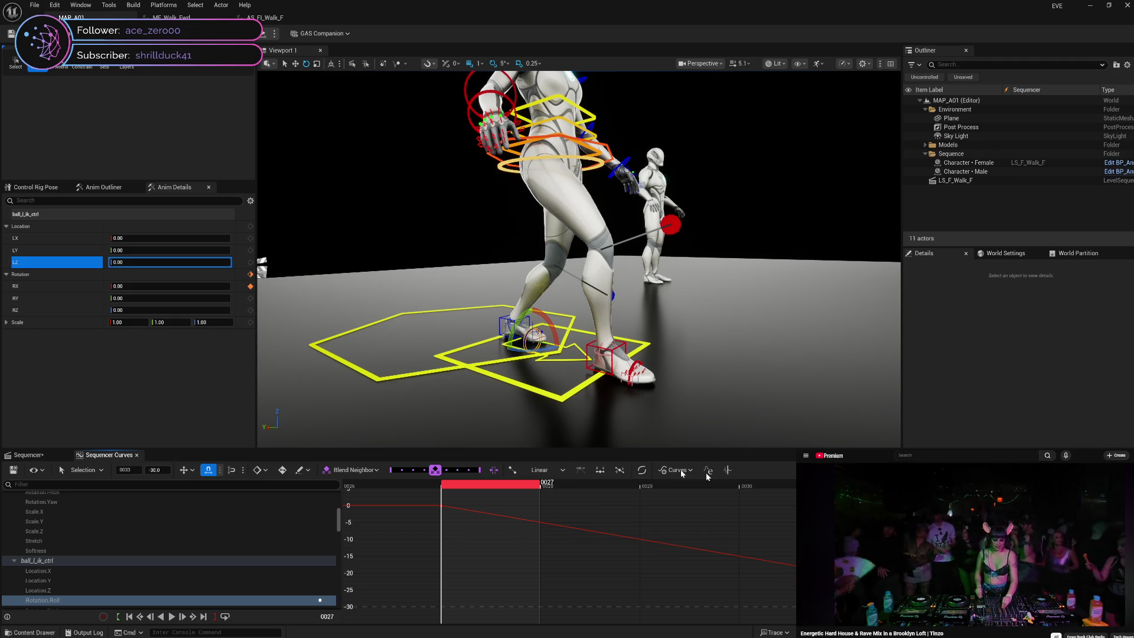
{"action": "left_click", "coordinate": [30, 456]}
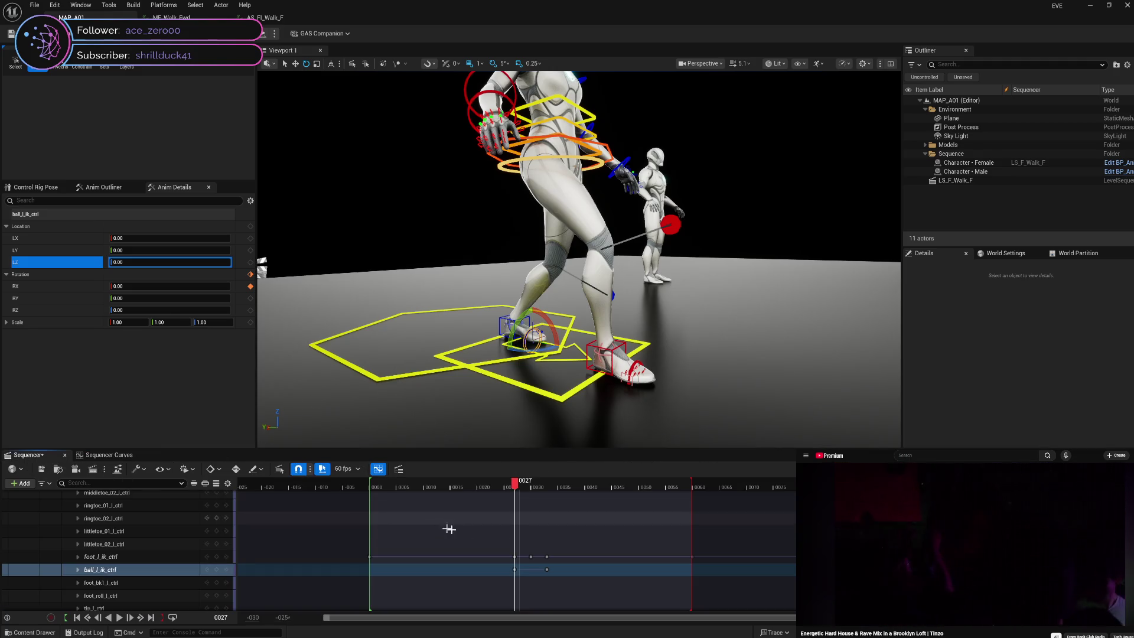
- Go to frame 35, reset ball_l_ik_ctrl RX to 0, and scrub back to check the blend
{"action": "left_click", "coordinate": [525, 486]}
{"action": "left_click_drag", "start_coordinate": [527, 486], "coordinate": [551, 486]}
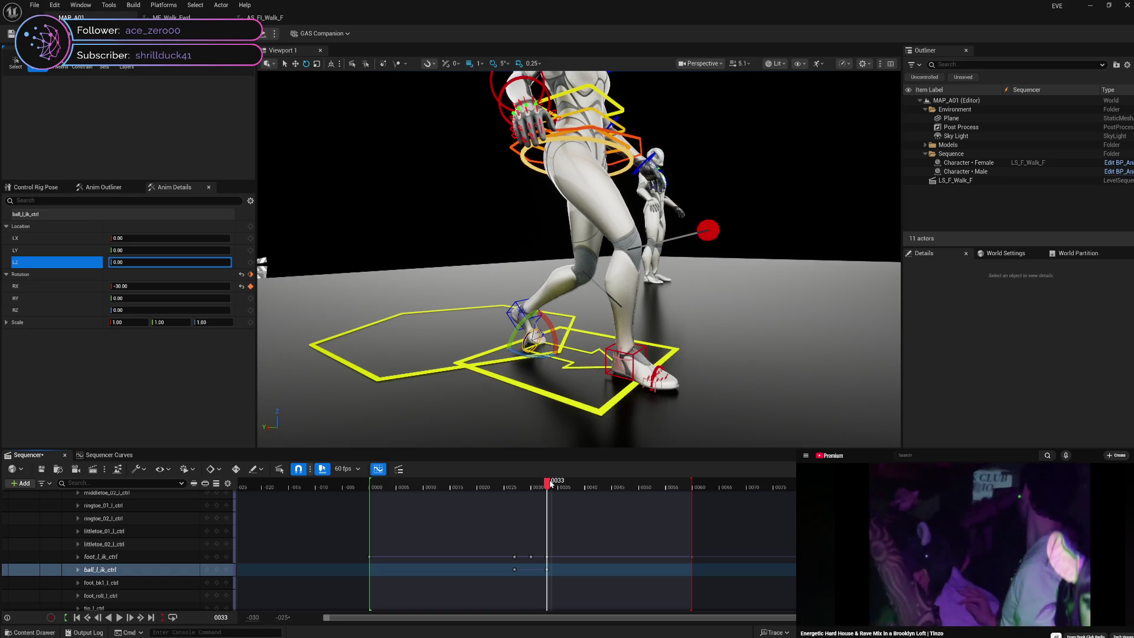
{"action": "left_click_drag", "start_coordinate": [551, 483], "coordinate": [561, 484]}
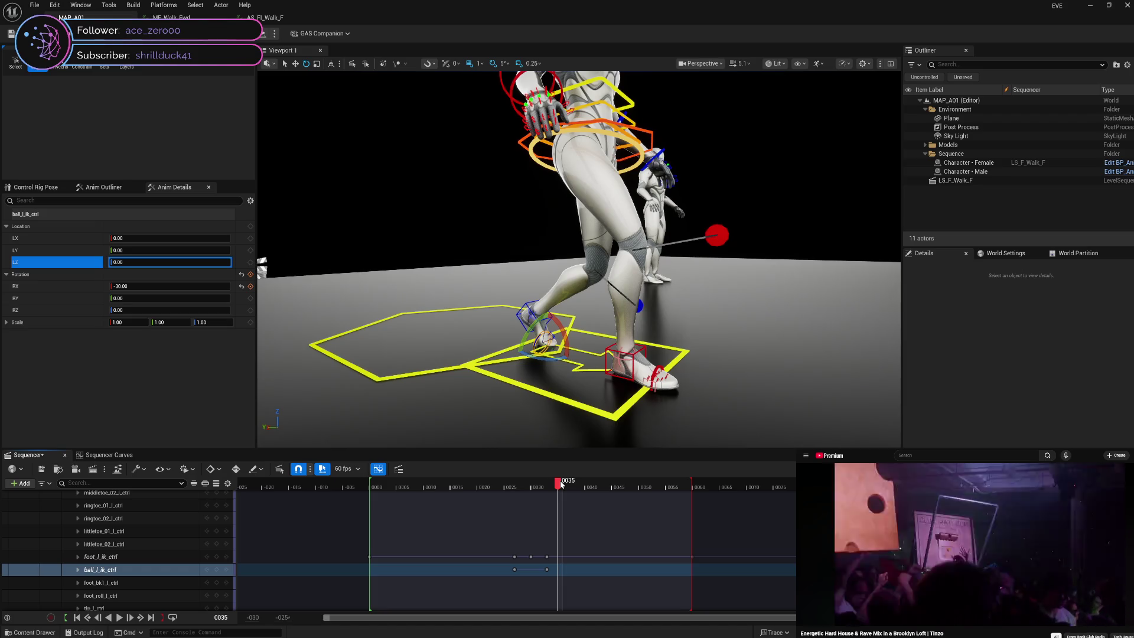
{"action": "left_click", "coordinate": [242, 286]}
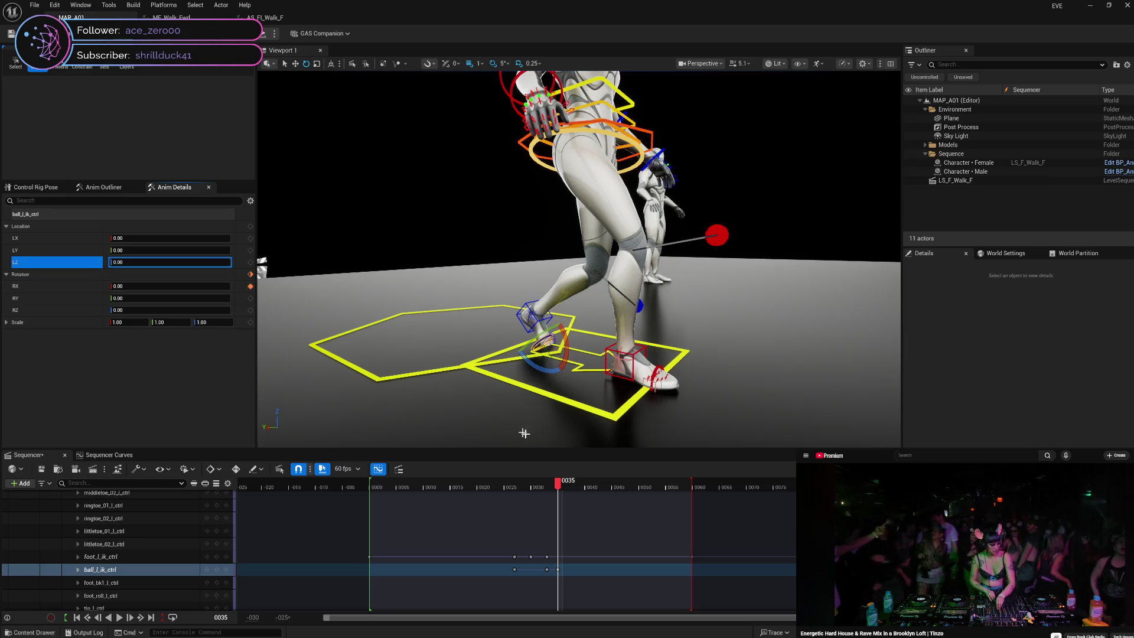
{"action": "mouse_move", "coordinate": [560, 485]}
{"action": "left_mouse_down"}
{"action": "mouse_move", "coordinate": [506, 485]}
{"action": "mouse_move", "coordinate": [562, 485]}
{"action": "mouse_move", "coordinate": [512, 486]}
{"action": "mouse_move", "coordinate": [596, 497]}
{"action": "mouse_move", "coordinate": [512, 496]}
{"action": "mouse_move", "coordinate": [588, 506]}
{"action": "left_mouse_up"}
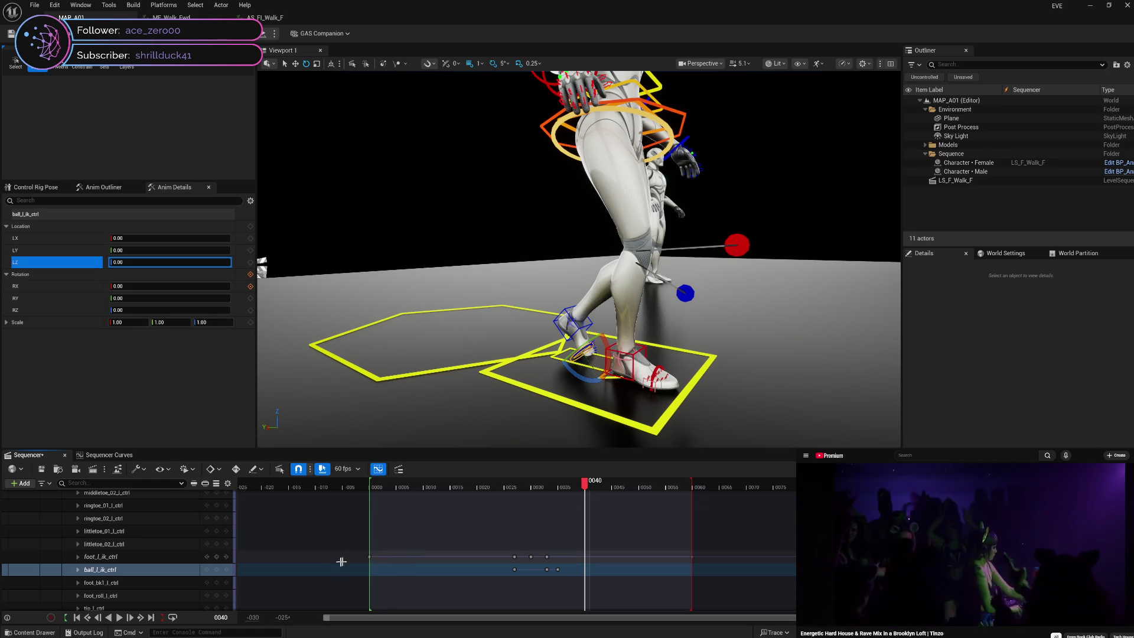
- Select foot_l_ik_ctrl and key its LZ height at 13.50 on frame 40
{"action": "left_click", "coordinate": [148, 557]}
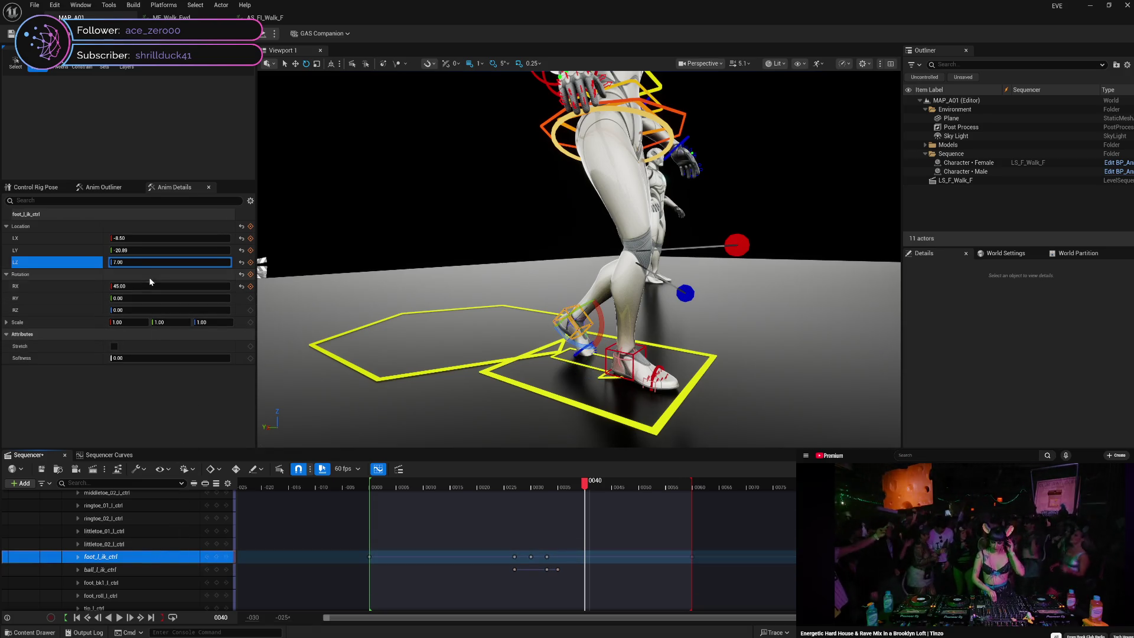
{"action": "left_click", "coordinate": [151, 262]}
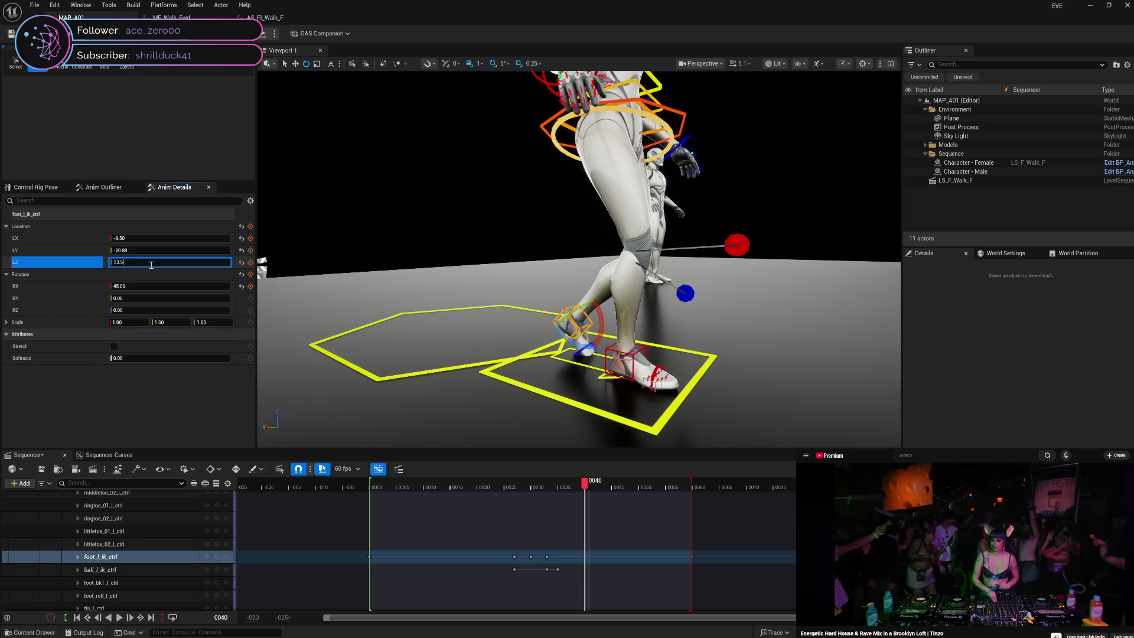
{"action": "key", "text": "Return"}
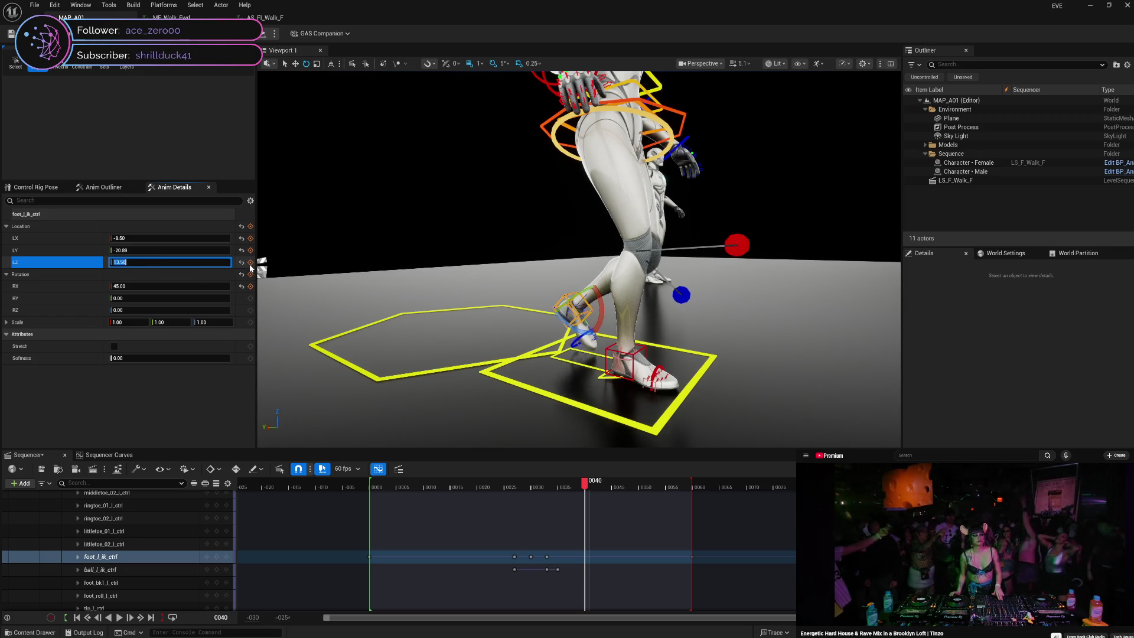
{"action": "left_click", "coordinate": [251, 261]}
- Set the left foot's LY to -28.18 at frame 33, key it, and preview the stride
{"action": "mouse_move", "coordinate": [585, 488]}
{"action": "left_mouse_down"}
{"action": "mouse_move", "coordinate": [506, 478]}
{"action": "mouse_move", "coordinate": [598, 478]}
{"action": "mouse_move", "coordinate": [549, 479]}
{"action": "left_mouse_up"}
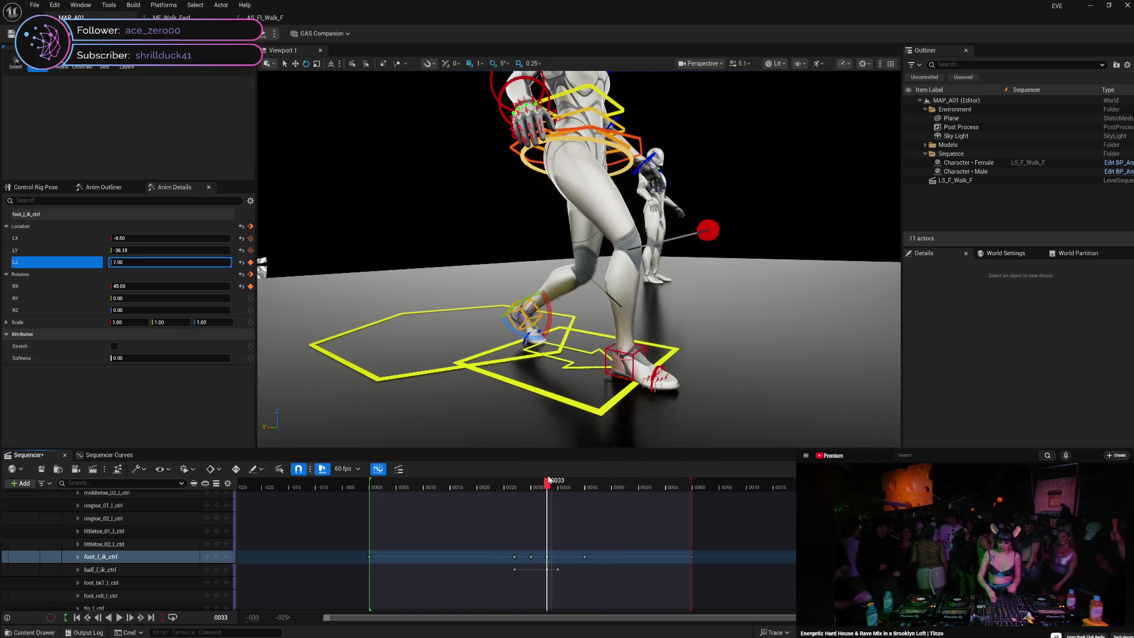
{"action": "left_click", "coordinate": [158, 251]}
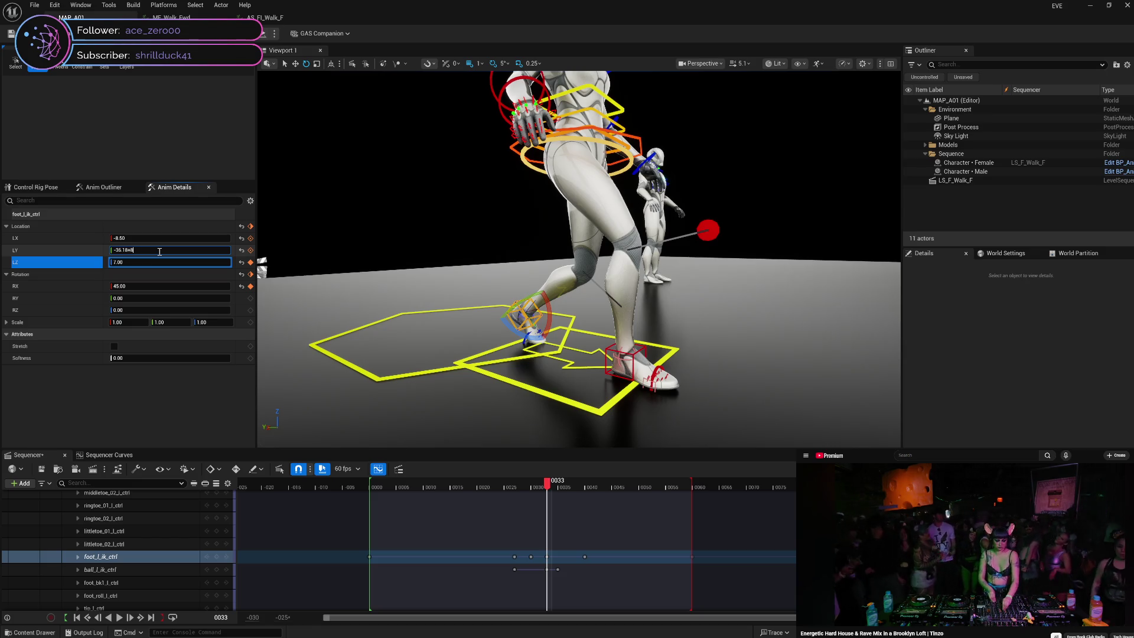
{"action": "key", "text": "Return"}
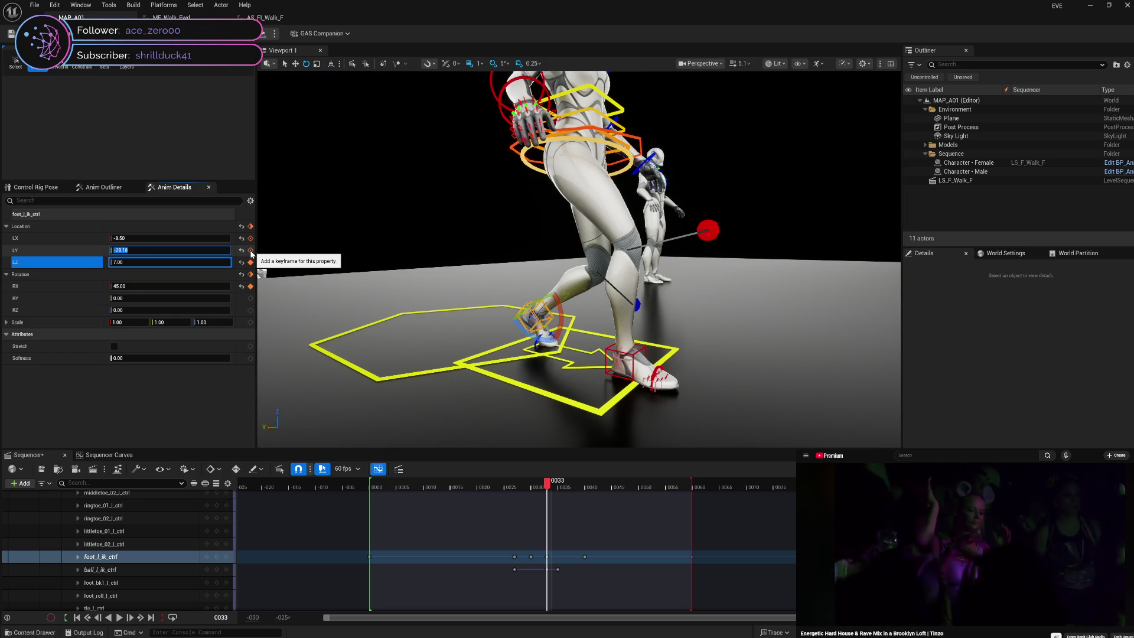
{"action": "left_click", "coordinate": [250, 250]}
{"action": "mouse_move", "coordinate": [548, 485]}
{"action": "left_mouse_down"}
{"action": "mouse_move", "coordinate": [518, 482]}
{"action": "mouse_move", "coordinate": [528, 481]}
{"action": "left_mouse_up"}
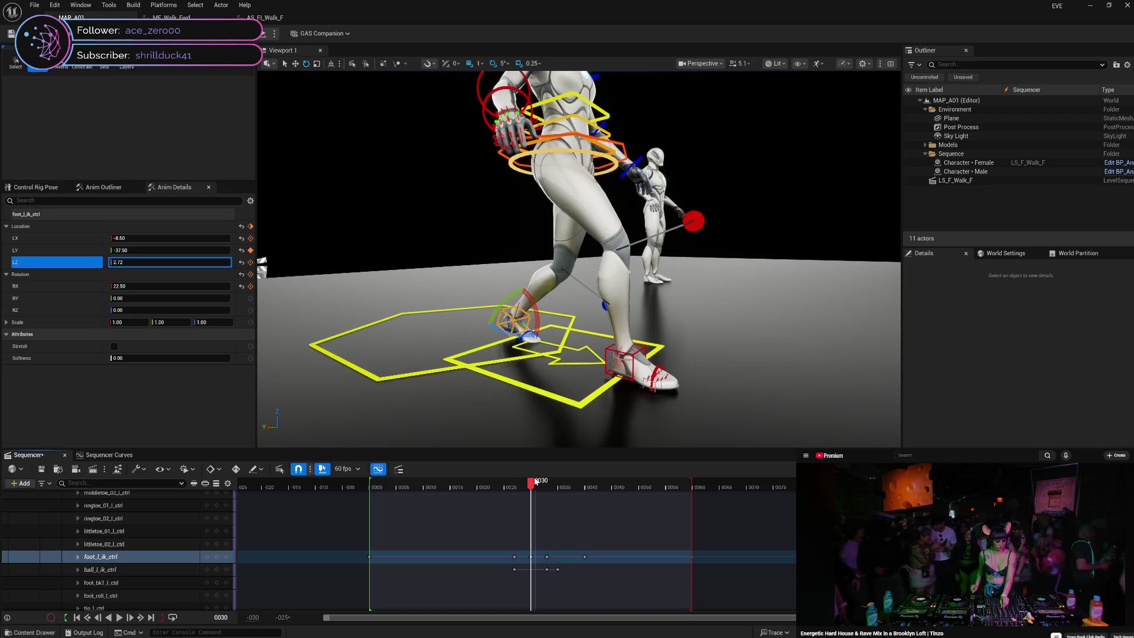
{"action": "mouse_move", "coordinate": [536, 481]}
{"action": "left_mouse_down"}
{"action": "mouse_move", "coordinate": [572, 480]}
{"action": "mouse_move", "coordinate": [518, 480]}
{"action": "left_mouse_up"}
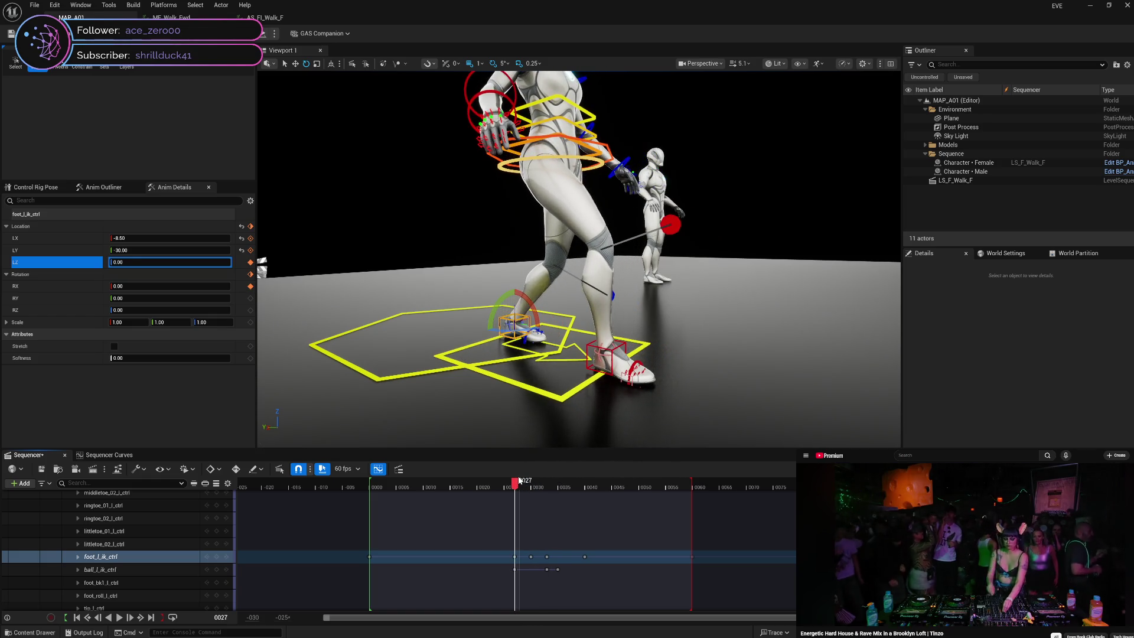
{"action": "mouse_move", "coordinate": [522, 481]}
{"action": "left_mouse_down"}
{"action": "mouse_move", "coordinate": [587, 488]}
{"action": "mouse_move", "coordinate": [504, 486]}
{"action": "mouse_move", "coordinate": [533, 492]}
{"action": "left_mouse_up"}
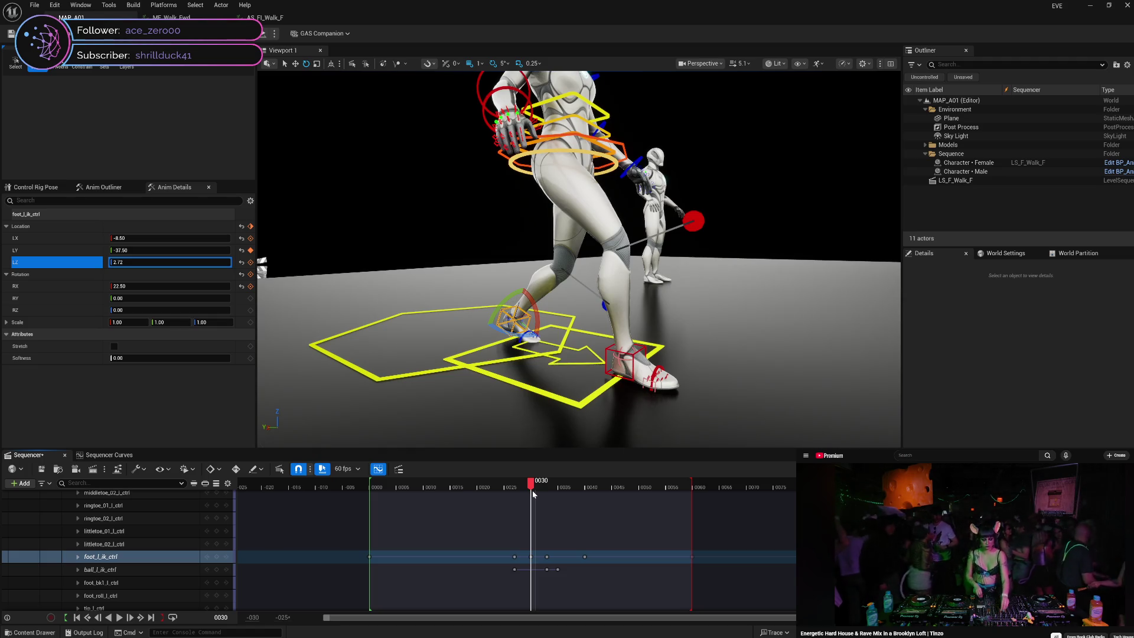
{"action": "mouse_move", "coordinate": [533, 490]}
{"action": "left_mouse_down"}
{"action": "mouse_move", "coordinate": [514, 490]}
{"action": "mouse_move", "coordinate": [534, 491]}
{"action": "left_mouse_up"}
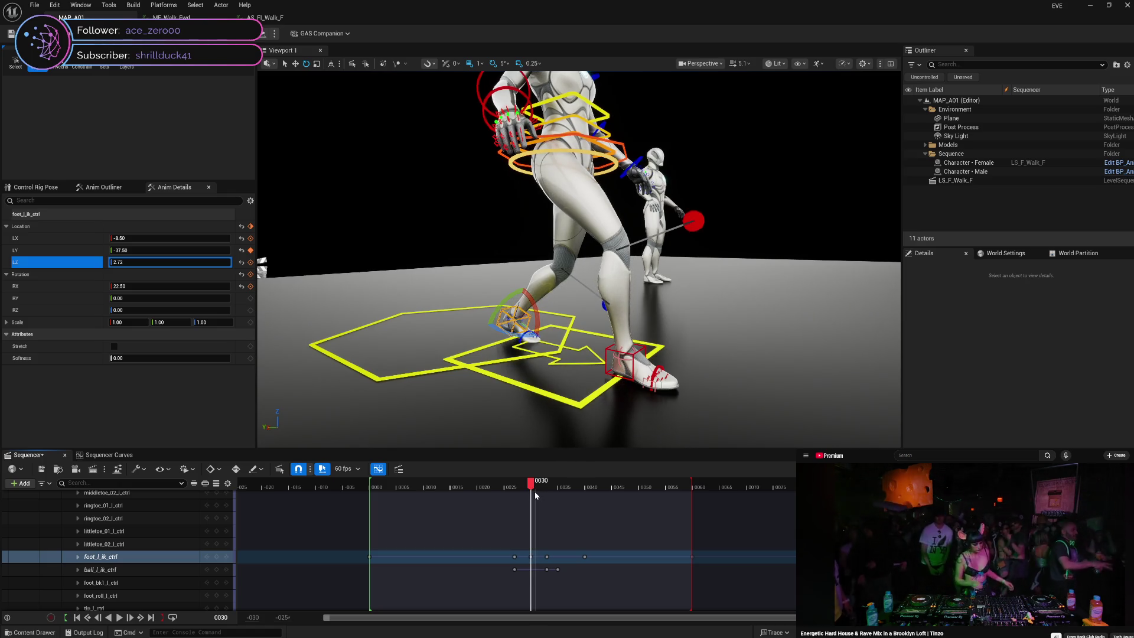
{"action": "mouse_move", "coordinate": [534, 491]}
{"action": "left_mouse_down"}
{"action": "mouse_move", "coordinate": [547, 494]}
{"action": "mouse_move", "coordinate": [517, 489]}
{"action": "mouse_move", "coordinate": [548, 496]}
{"action": "left_mouse_up"}
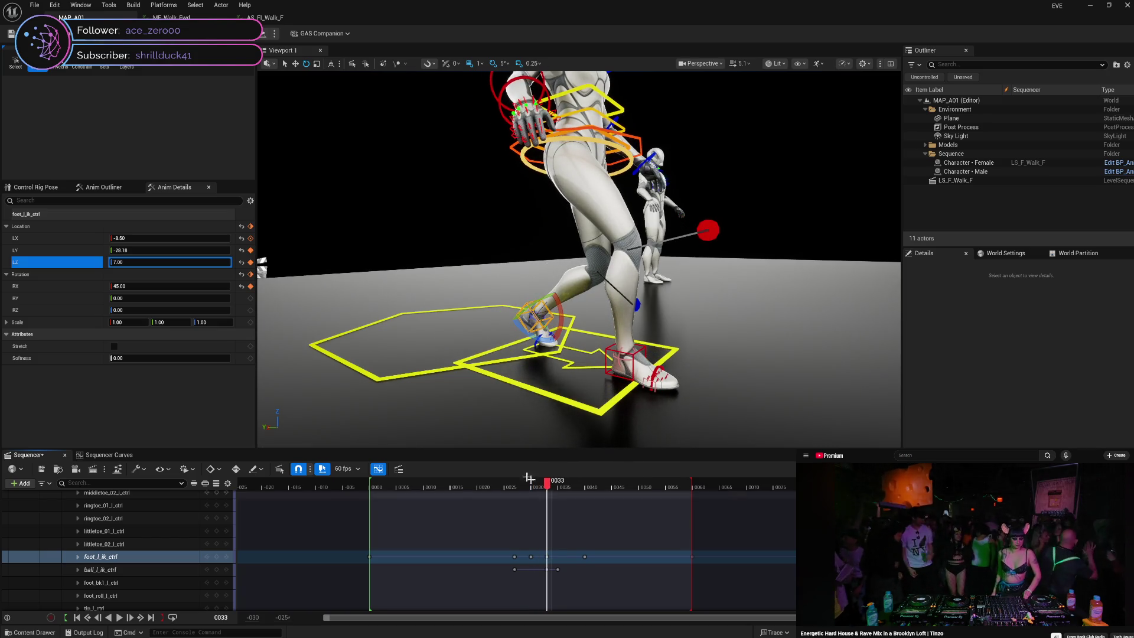
- Offset the left foot's LY back to -36.18 and preview frames 30–32
{"action": "left_click", "coordinate": [172, 251]}
{"action": "left_click", "coordinate": [172, 251]}
{"action": "key", "text": "Return"}
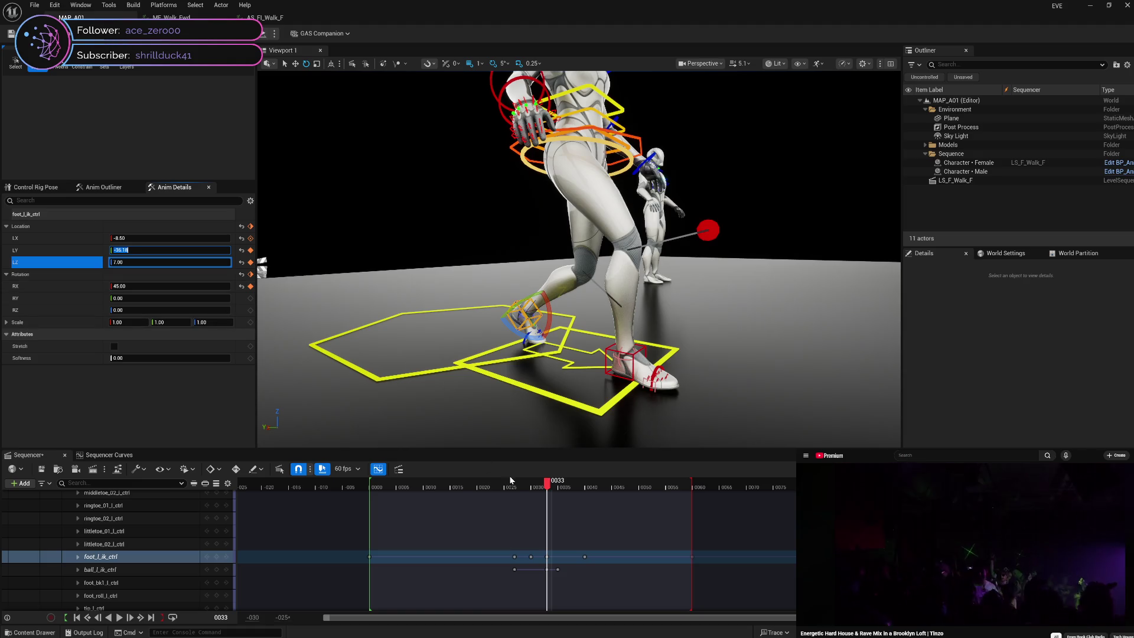
{"action": "mouse_move", "coordinate": [547, 487]}
{"action": "left_mouse_down"}
{"action": "mouse_move", "coordinate": [530, 488]}
{"action": "mouse_move", "coordinate": [548, 489]}
{"action": "left_mouse_up"}
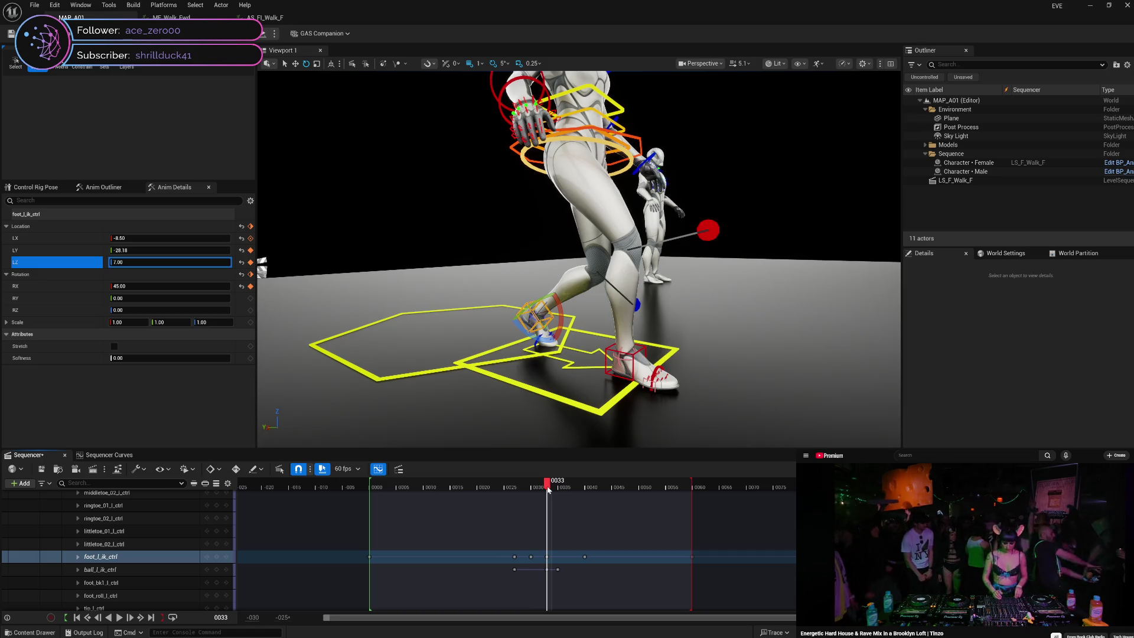
{"action": "left_click", "coordinate": [77, 556]}
- Select the frame-33 Location.Y key, undo it back to -36.18, and collapse the foot_l_ik_ctrl track
{"action": "left_click", "coordinate": [85, 558]}
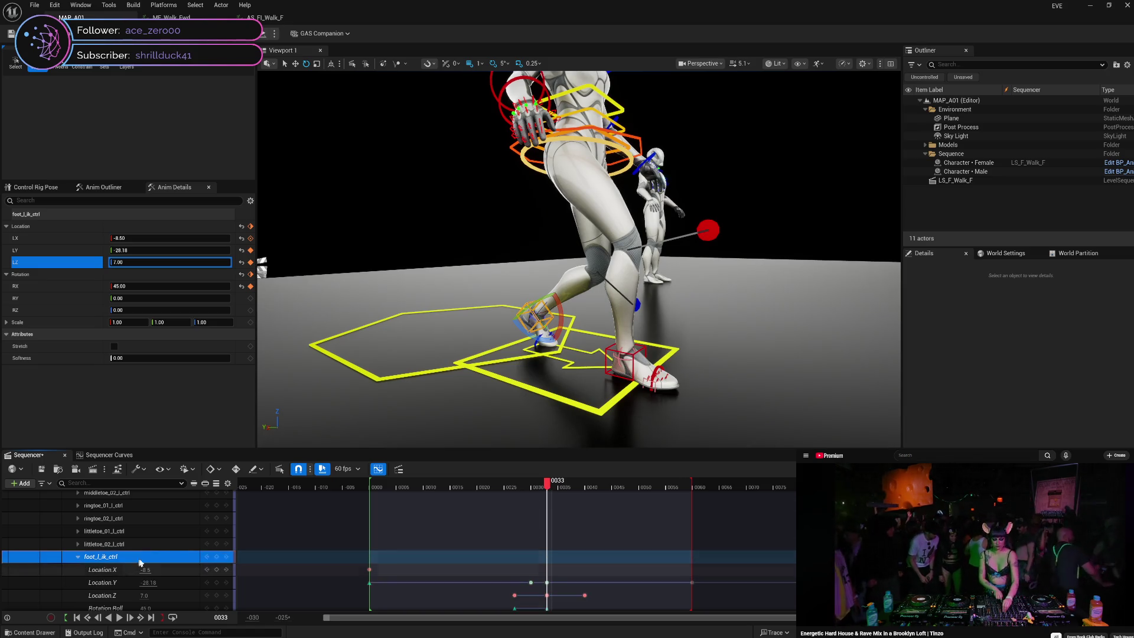
{"action": "scroll", "coordinate": [171, 561], "scroll_direction": "down", "scroll_amount": 3}
{"action": "left_click", "coordinate": [172, 540]}
{"action": "left_click", "coordinate": [558, 537]}
{"action": "left_click", "coordinate": [545, 539]}
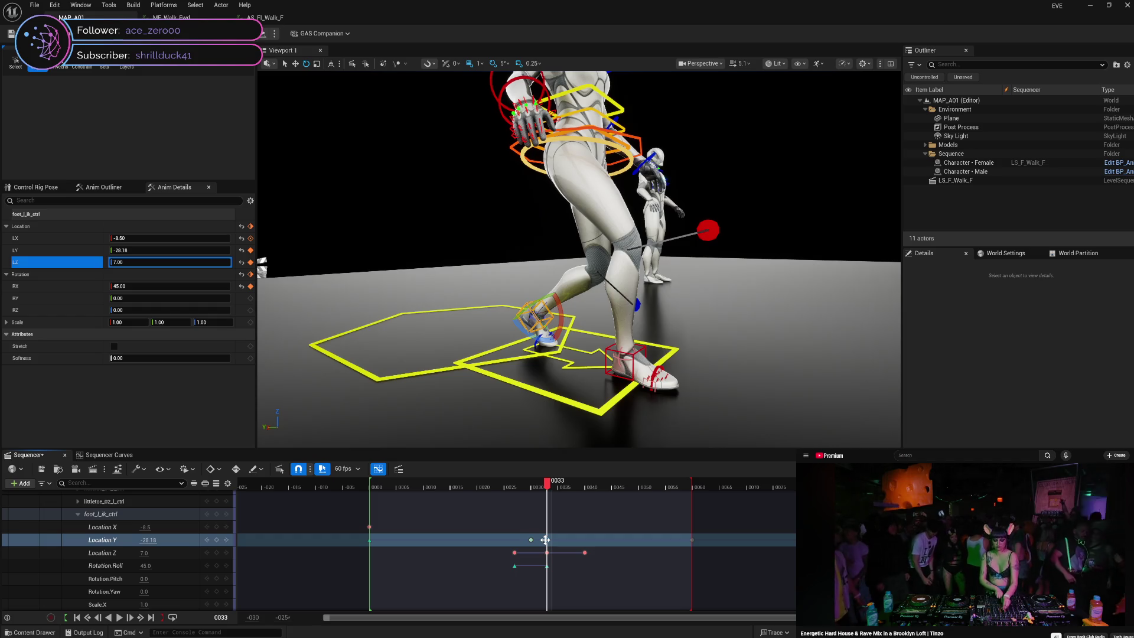
{"action": "key", "text": "ctrl+z"}
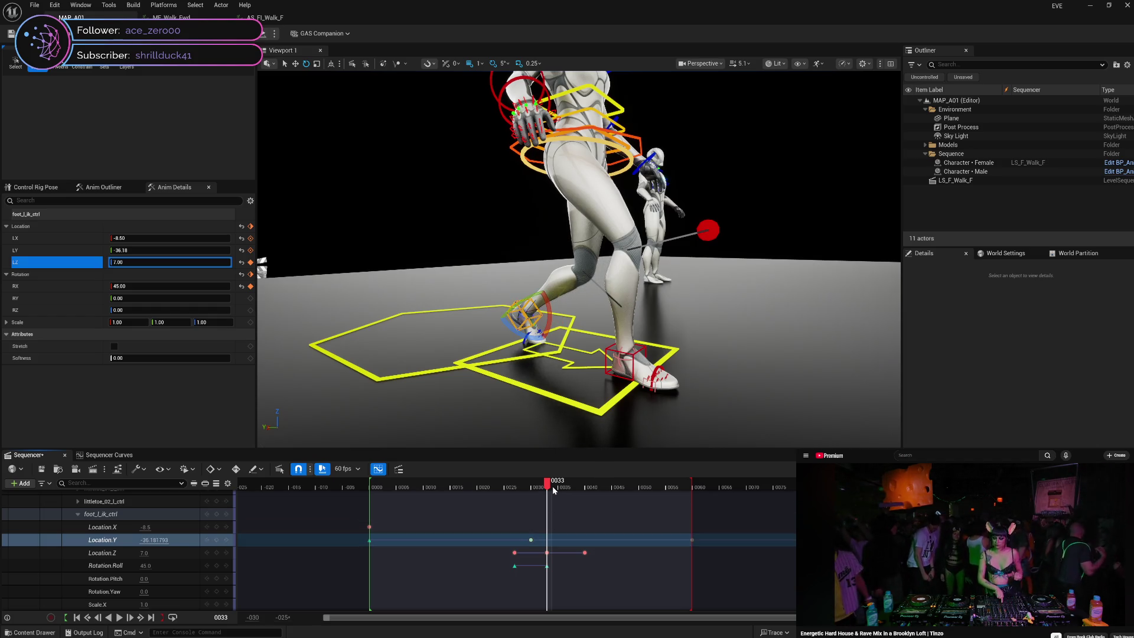
{"action": "mouse_move", "coordinate": [549, 486]}
{"action": "left_mouse_down"}
{"action": "mouse_move", "coordinate": [693, 490]}
{"action": "mouse_move", "coordinate": [533, 496]}
{"action": "mouse_move", "coordinate": [694, 501]}
{"action": "mouse_move", "coordinate": [512, 502]}
{"action": "mouse_move", "coordinate": [559, 518]}
{"action": "mouse_move", "coordinate": [494, 510]}
{"action": "mouse_move", "coordinate": [569, 523]}
{"action": "mouse_move", "coordinate": [515, 529]}
{"action": "mouse_move", "coordinate": [569, 540]}
{"action": "mouse_move", "coordinate": [517, 537]}
{"action": "left_mouse_up"}
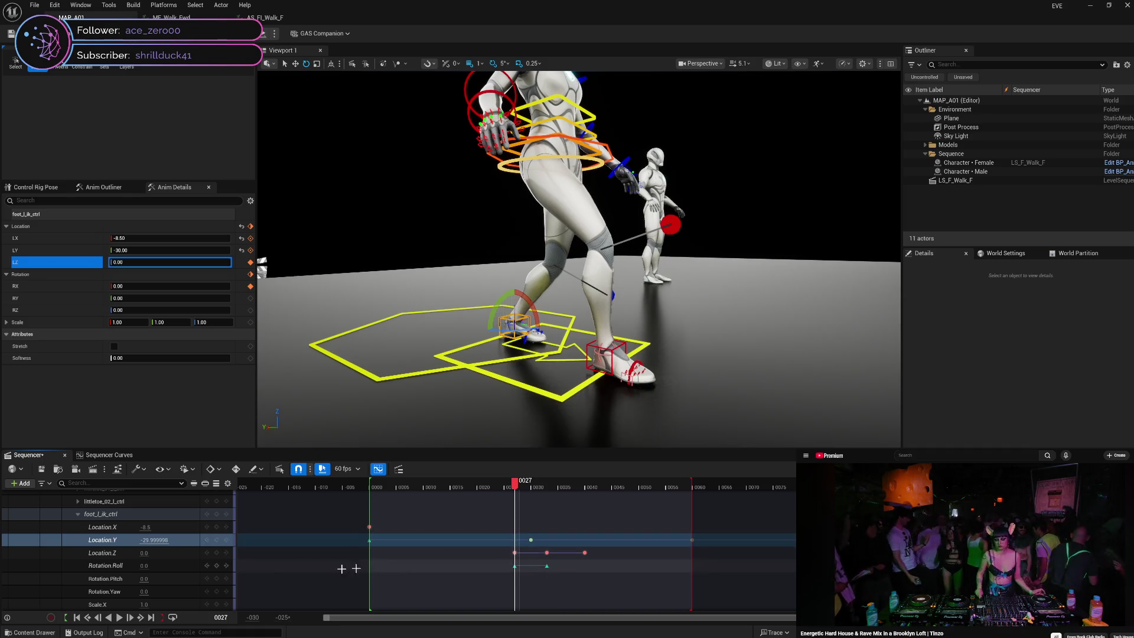
{"action": "left_click", "coordinate": [77, 514]}
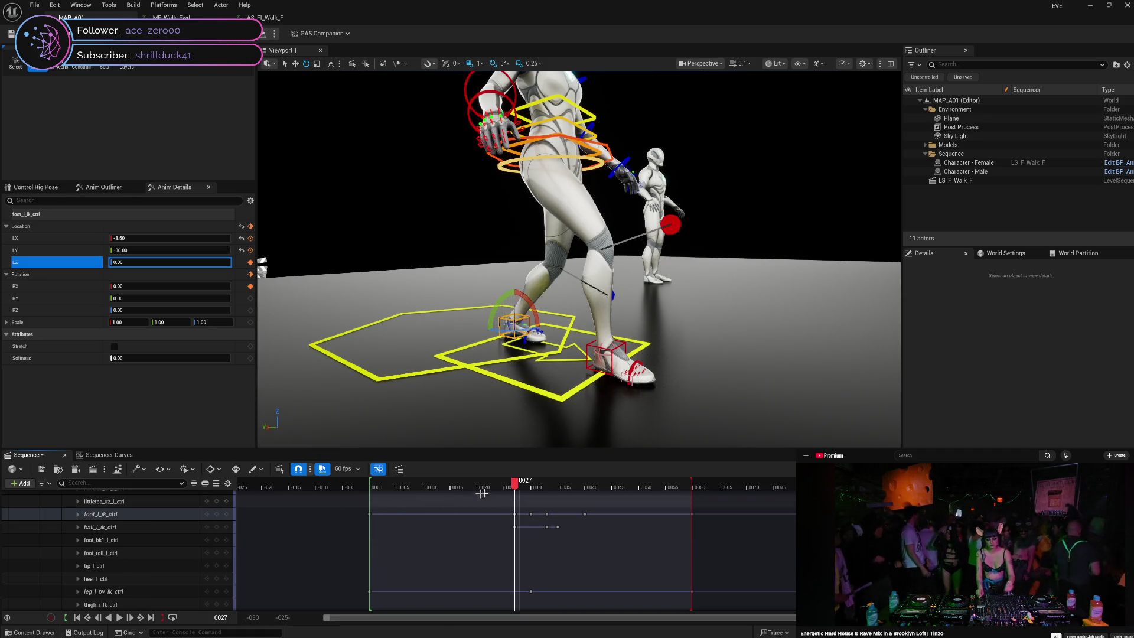
{"action": "mouse_move", "coordinate": [515, 490]}
{"action": "left_mouse_down"}
{"action": "mouse_move", "coordinate": [561, 498]}
{"action": "mouse_move", "coordinate": [512, 490]}
{"action": "mouse_move", "coordinate": [551, 494]}
{"action": "left_mouse_up"}
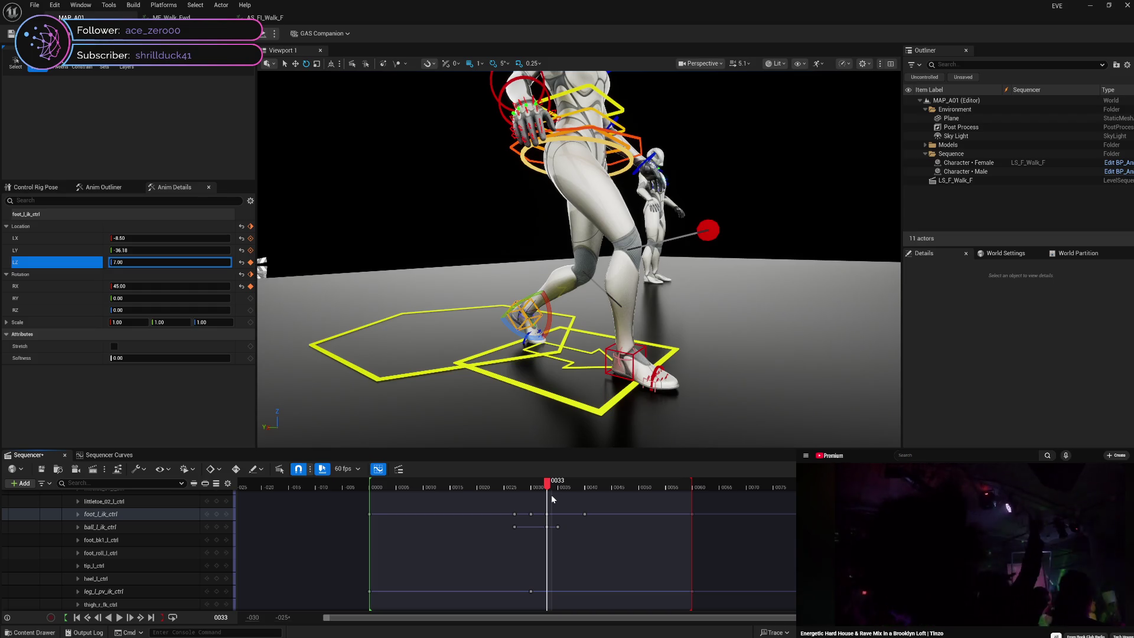
{"action": "mouse_move", "coordinate": [551, 494]}
{"action": "left_mouse_down"}
{"action": "mouse_move", "coordinate": [560, 499]}
{"action": "mouse_move", "coordinate": [516, 492]}
{"action": "mouse_move", "coordinate": [551, 501]}
{"action": "left_mouse_up"}
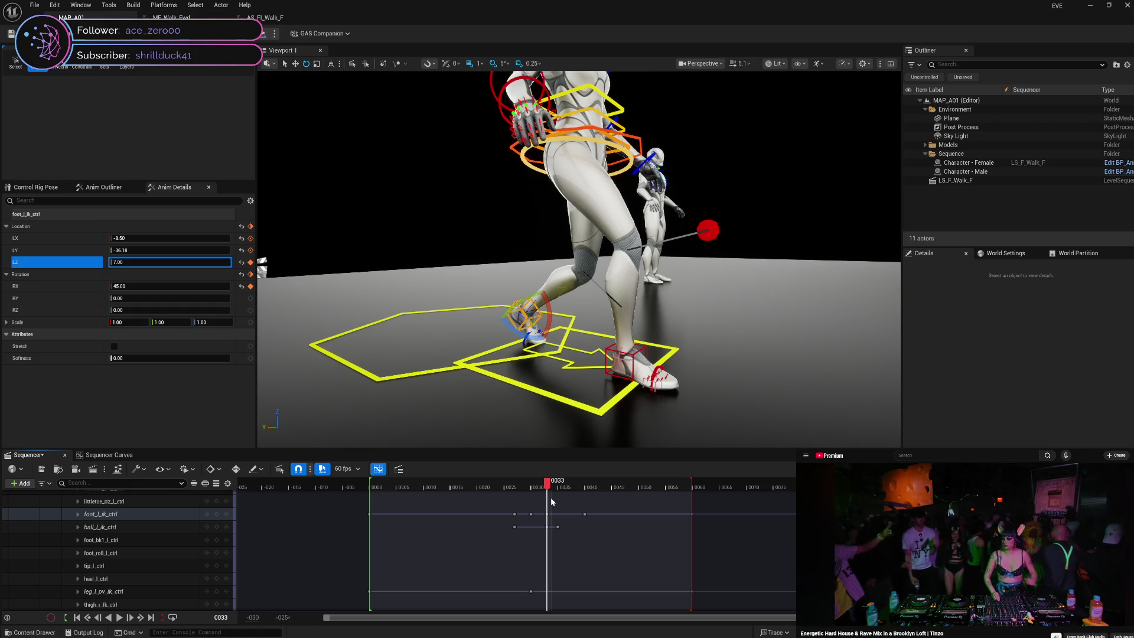
{"action": "mouse_move", "coordinate": [550, 499]}
{"action": "left_mouse_down"}
{"action": "mouse_move", "coordinate": [514, 490]}
{"action": "mouse_move", "coordinate": [693, 493]}
{"action": "mouse_move", "coordinate": [582, 497]}
{"action": "mouse_move", "coordinate": [515, 515]}
{"action": "mouse_move", "coordinate": [546, 522]}
{"action": "mouse_move", "coordinate": [518, 524]}
{"action": "left_mouse_up"}
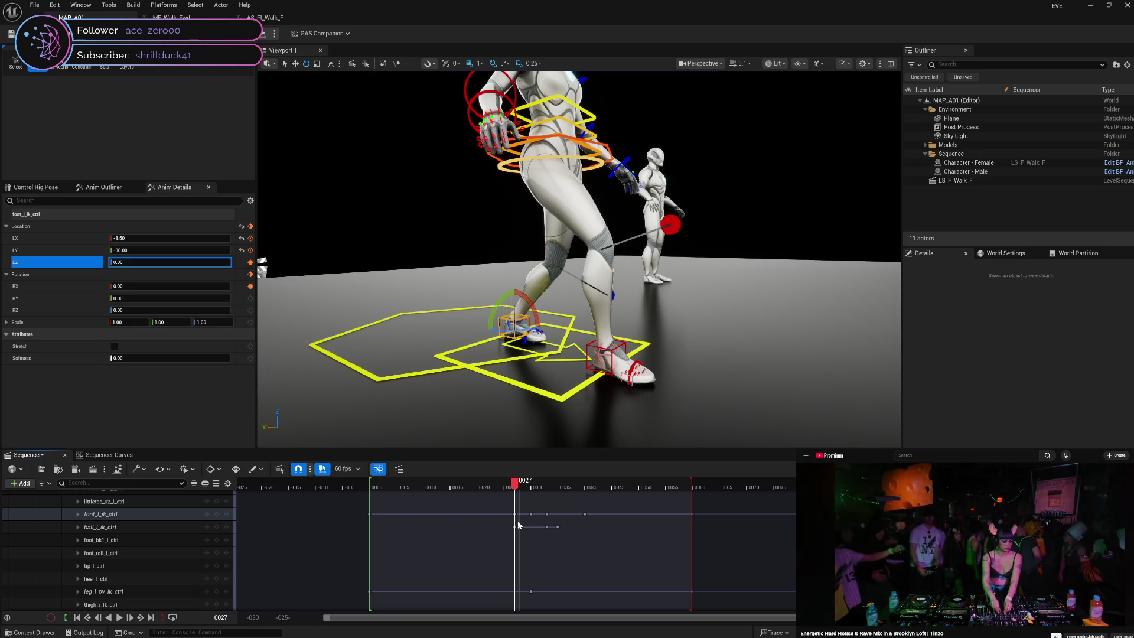
{"action": "left_click_drag", "start_coordinate": [519, 525], "coordinate": [547, 531]}
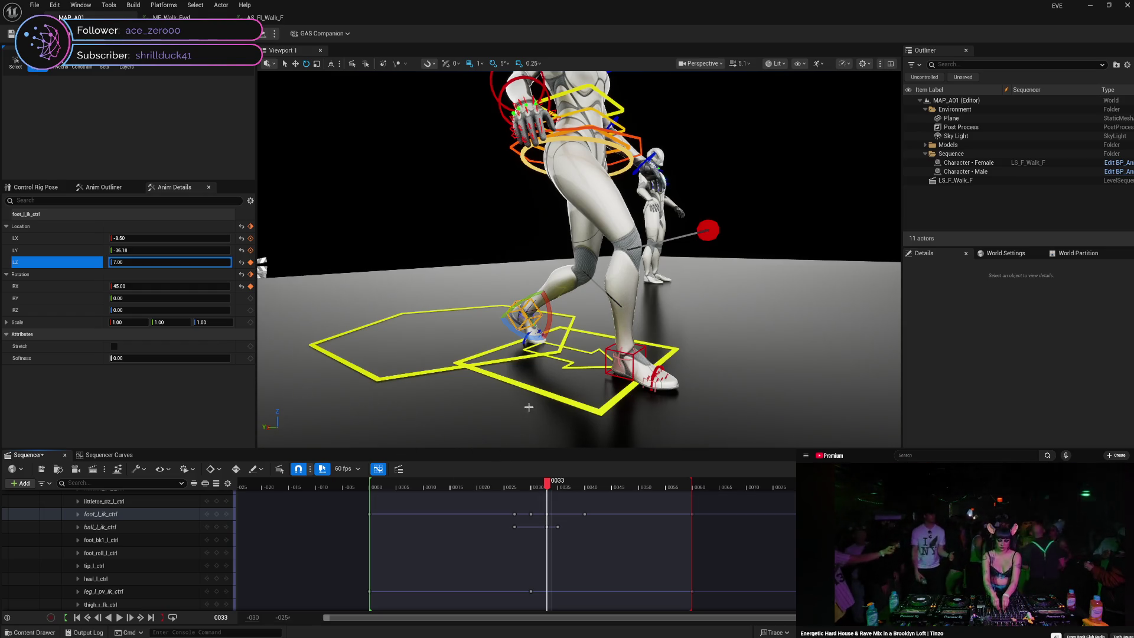
- Lift the foot_l_ik_ctrl to height 8.00 with the world-space Translate gizmo at frame 33
{"action": "scroll", "coordinate": [528, 408], "scroll_direction": "up", "scroll_amount": 6}
{"action": "scroll", "coordinate": [528, 408], "scroll_direction": "down", "scroll_amount": 2}
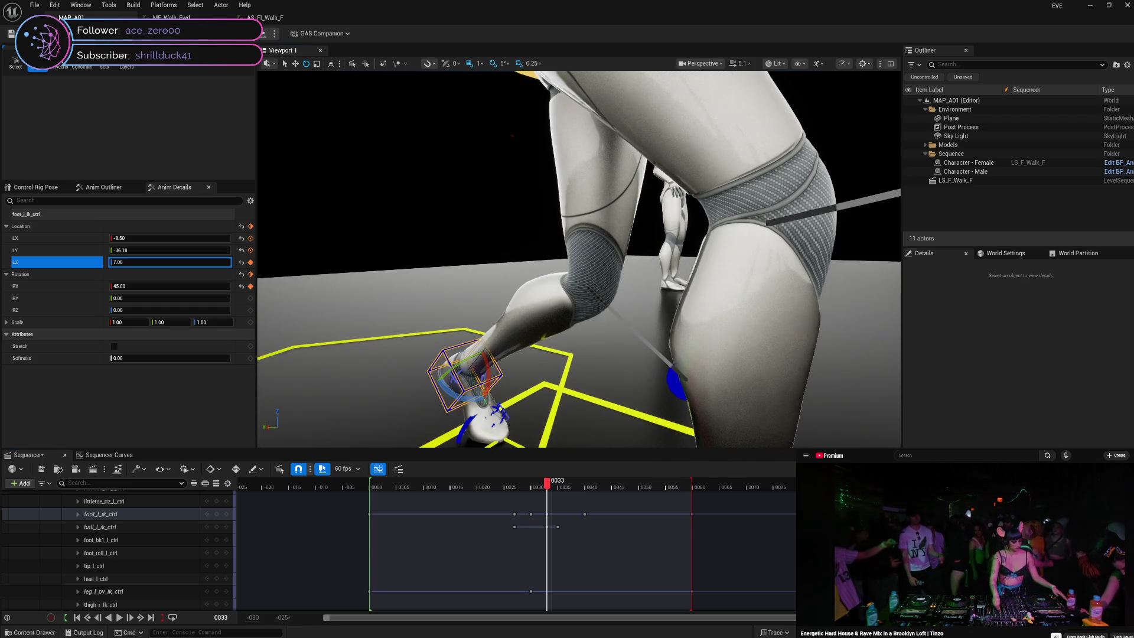
{"action": "left_click_drag", "start_coordinate": [579, 260], "coordinate": [608, 260]}
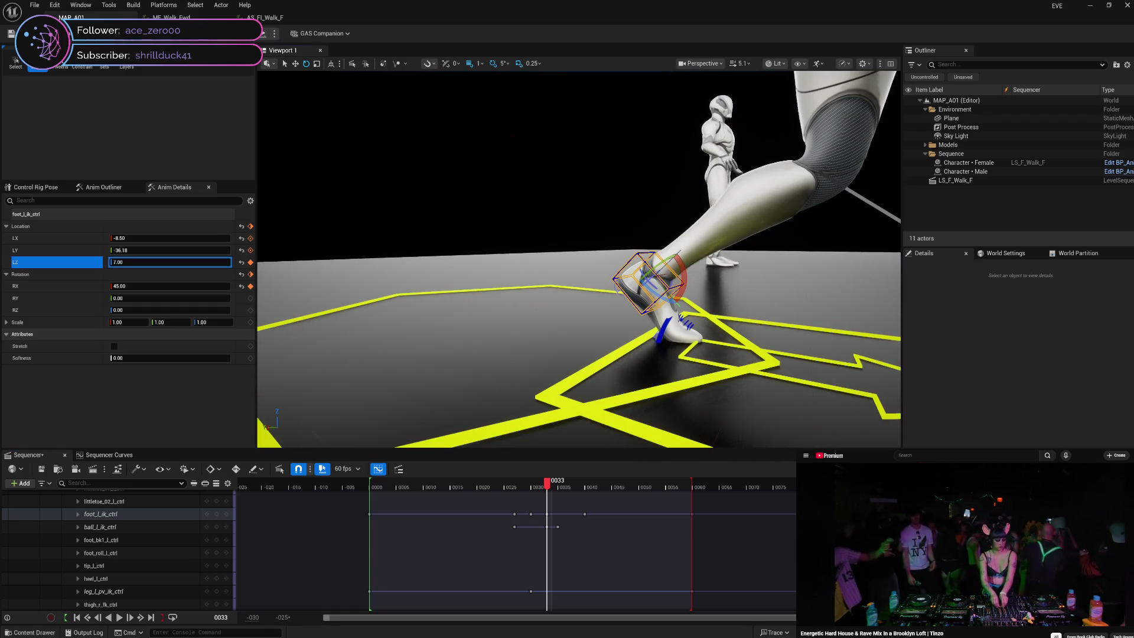
{"action": "key", "text": "w"}
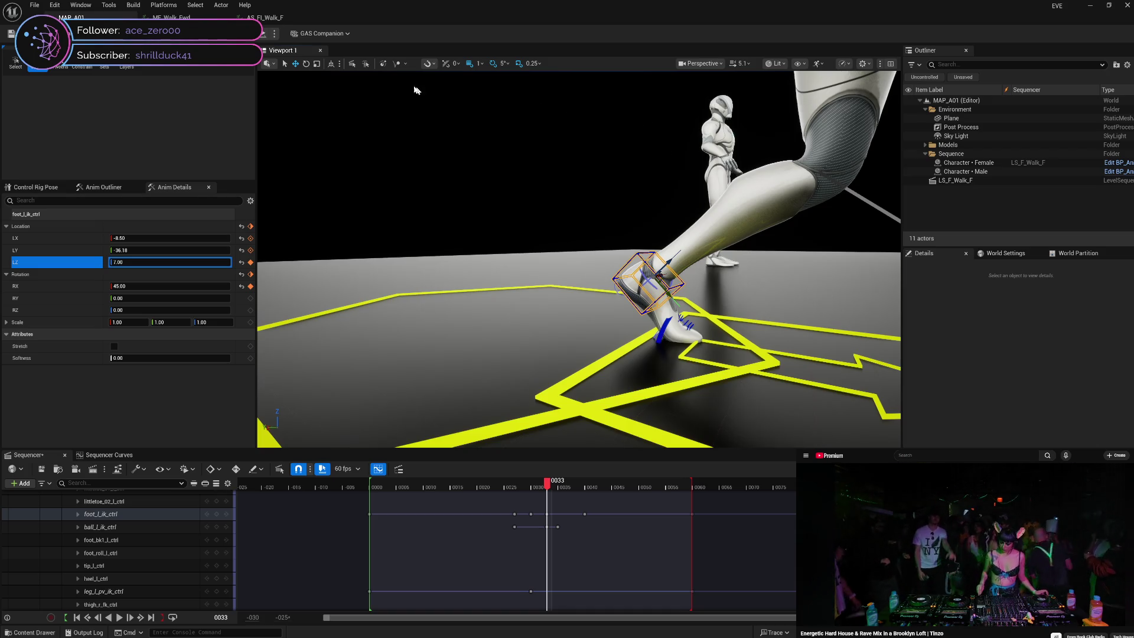
{"action": "left_click", "coordinate": [332, 65]}
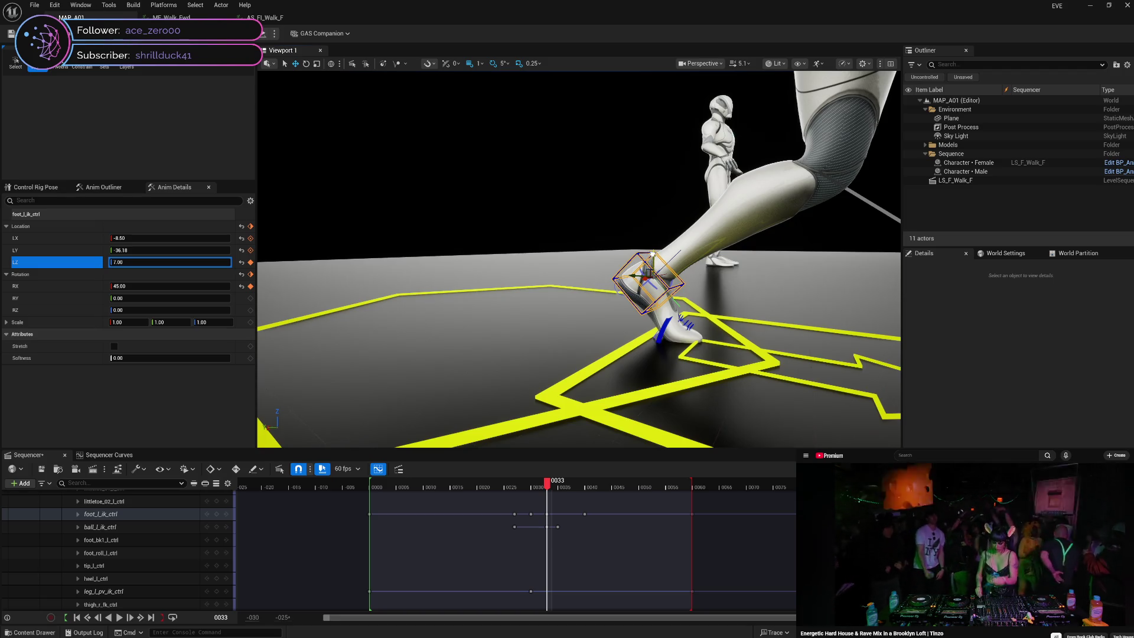
{"action": "left_click_drag", "start_coordinate": [653, 254], "coordinate": [651, 251]}
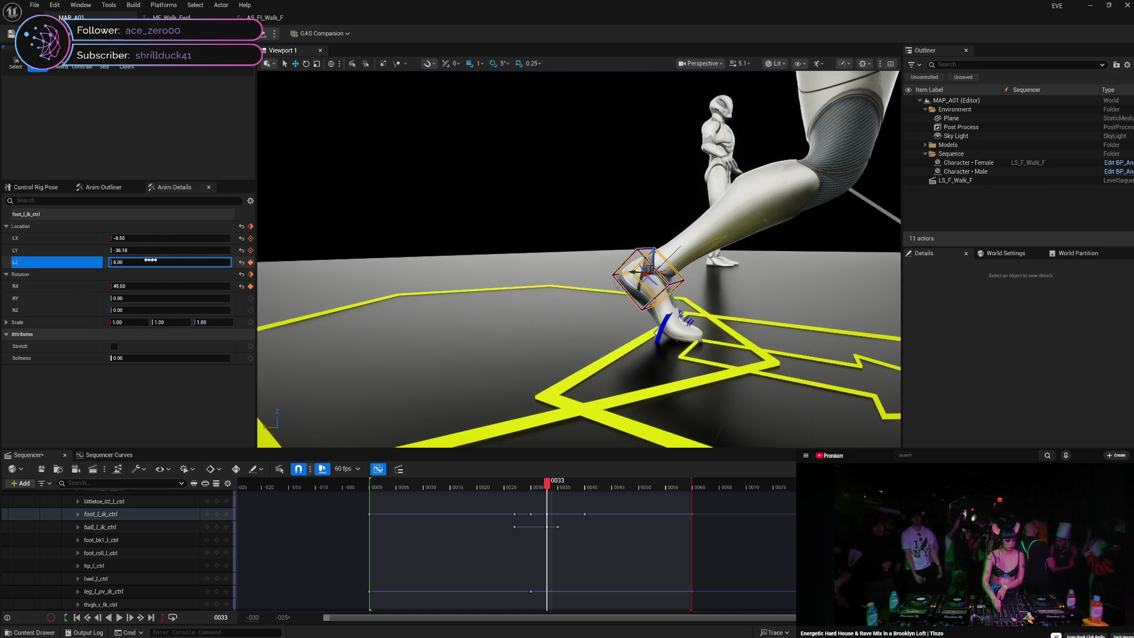
- Key the foot's LZ 8.00 at frame 33, preview frame 28, and select ball_l_ik_ctrl
{"action": "left_click", "coordinate": [250, 262]}
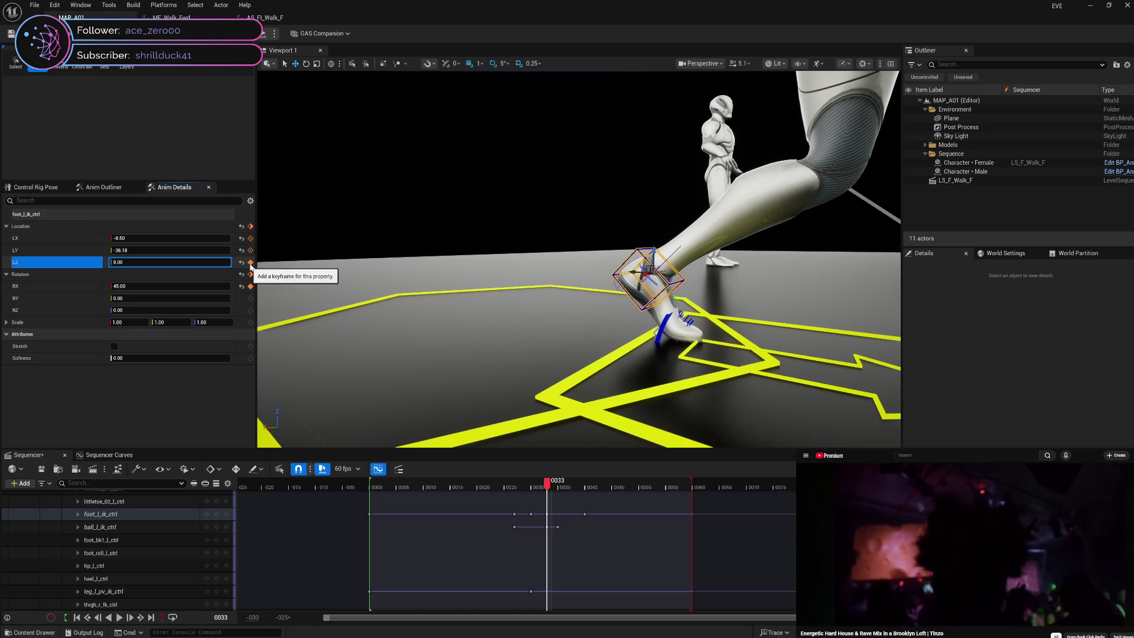
{"action": "mouse_move", "coordinate": [549, 486]}
{"action": "left_mouse_down"}
{"action": "mouse_move", "coordinate": [519, 476]}
{"action": "mouse_move", "coordinate": [549, 476]}
{"action": "left_mouse_up"}
{"action": "left_click", "coordinate": [166, 527]}
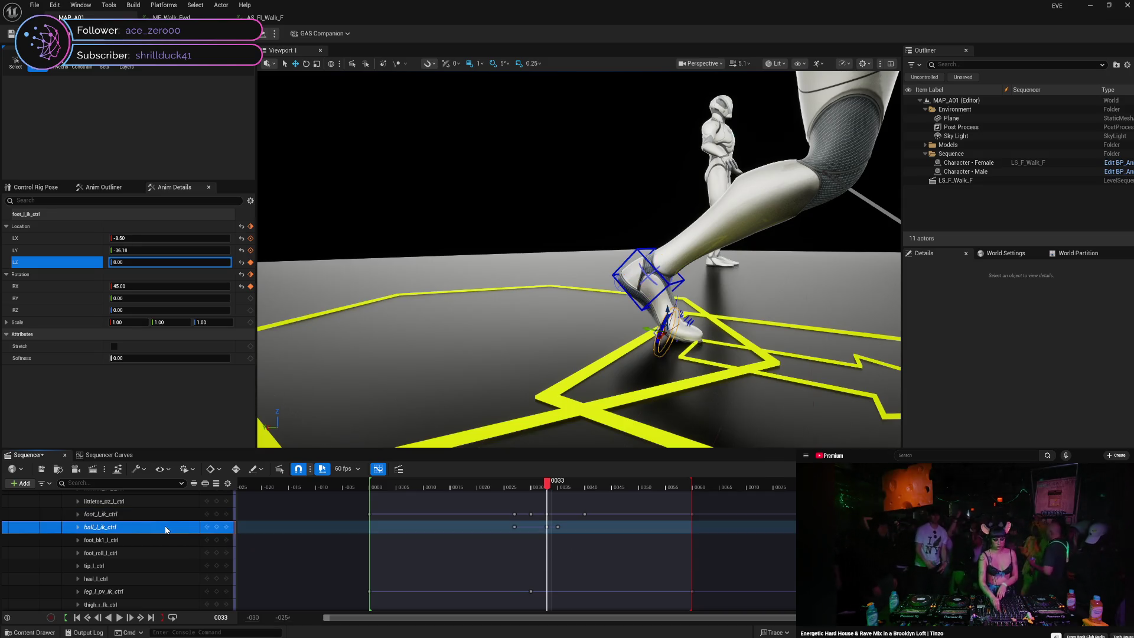
- Isolate the ball_l_ik_ctrl Rotation.Roll curve in Sequencer Curves and move to frame 27
{"action": "left_click", "coordinate": [109, 455]}
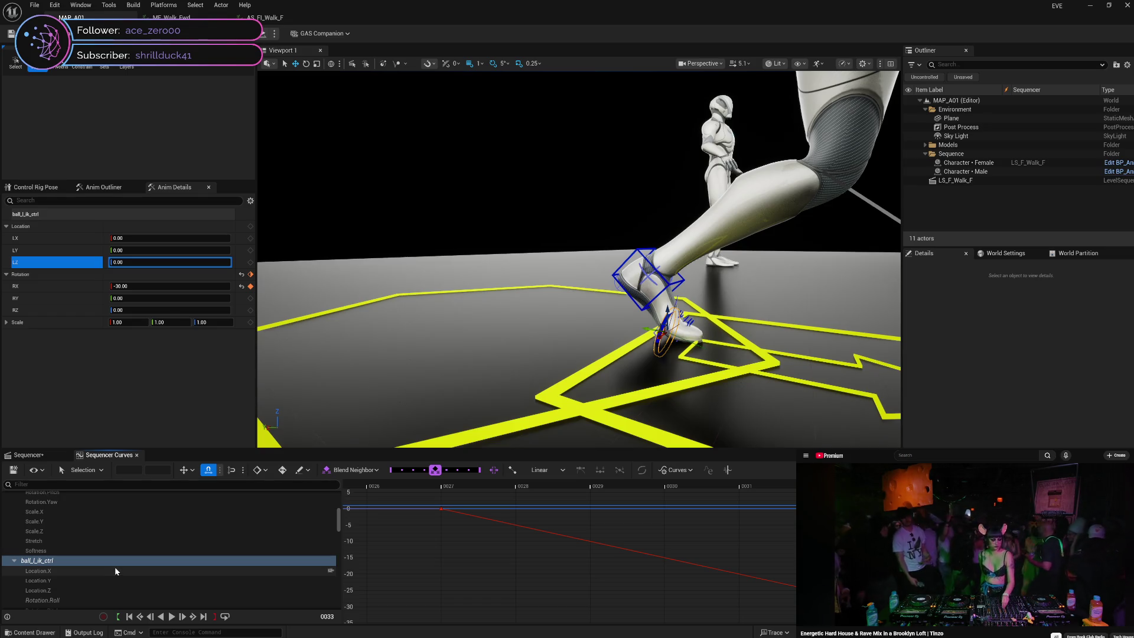
{"action": "scroll", "coordinate": [116, 571], "scroll_direction": "down", "scroll_amount": 2}
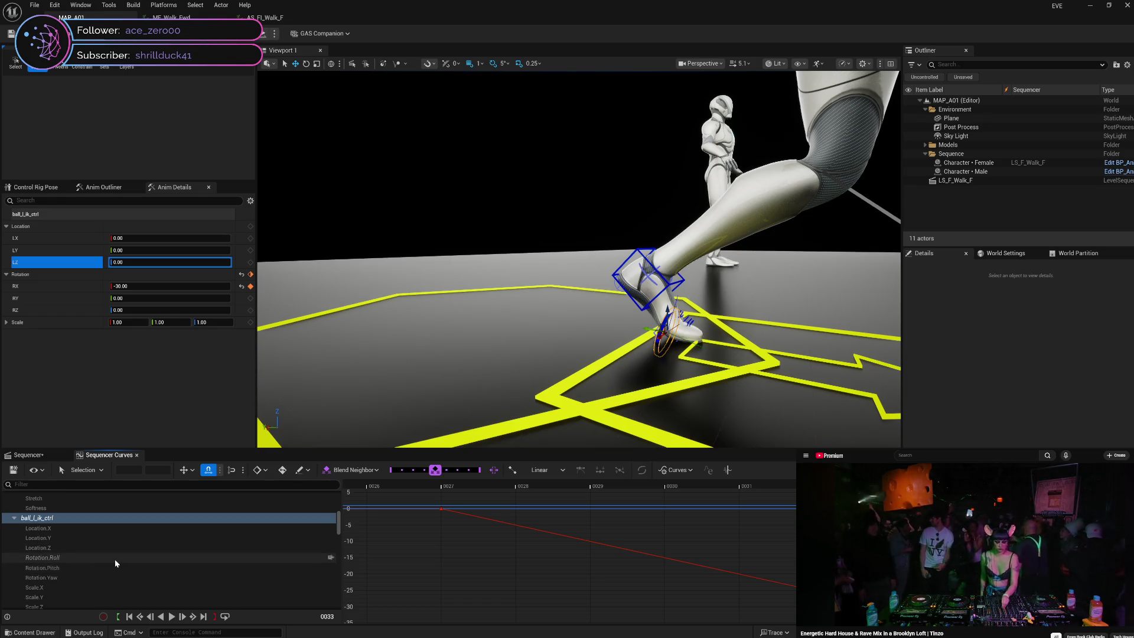
{"action": "left_click", "coordinate": [114, 557]}
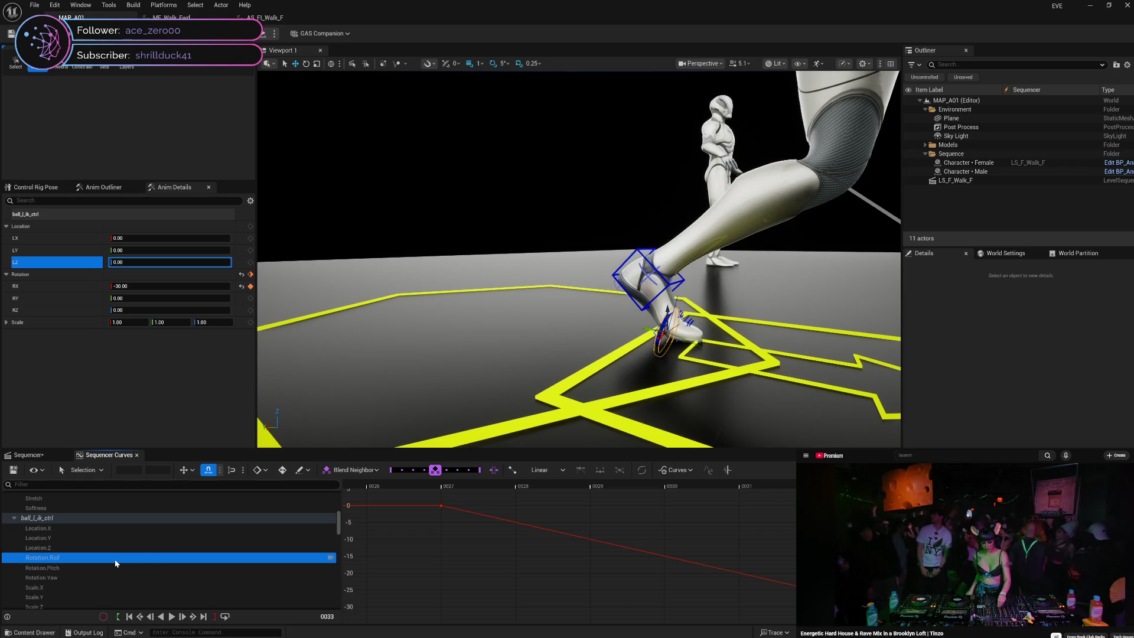
{"action": "mouse_move", "coordinate": [791, 488]}
{"action": "left_mouse_down"}
{"action": "mouse_move", "coordinate": [498, 489]}
{"action": "mouse_move", "coordinate": [889, 489]}
{"action": "left_mouse_up"}
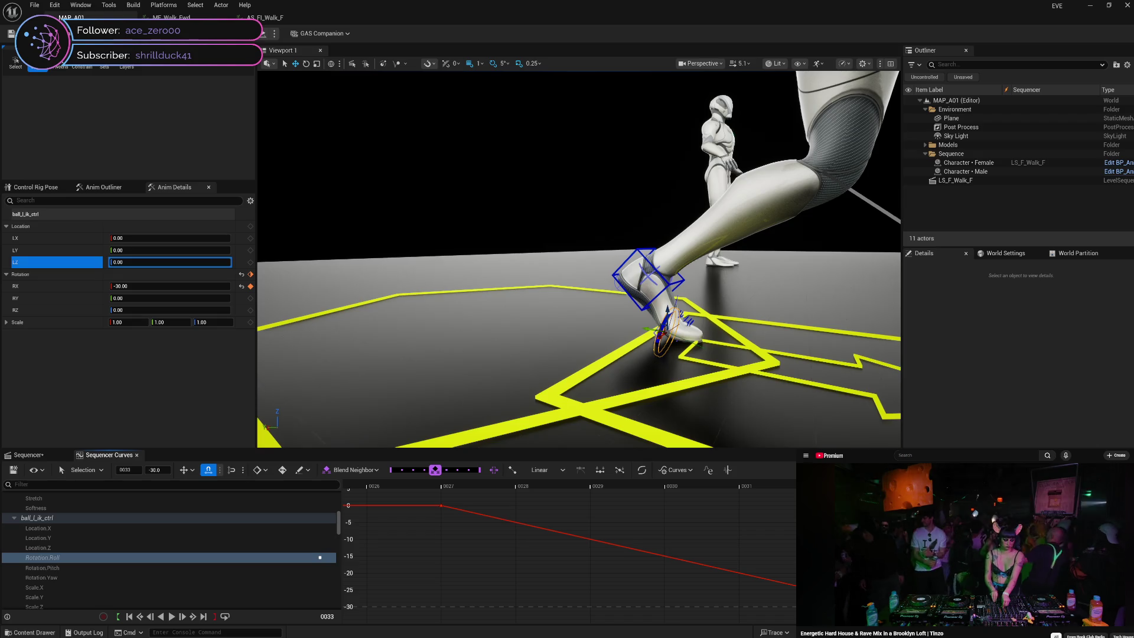
- Break and flatten the Roll key's tangents, briefly checking the ease curve presets
{"action": "right_click", "coordinate": [889, 607]}
{"action": "key", "text": "3"}
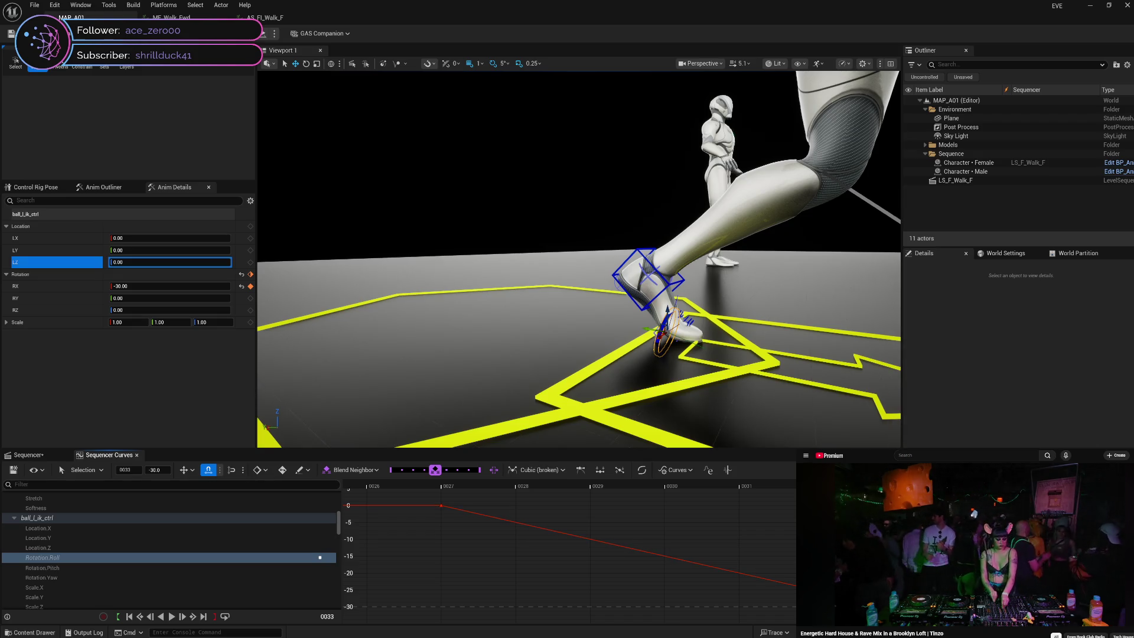
{"action": "right_click", "coordinate": [888, 606]}
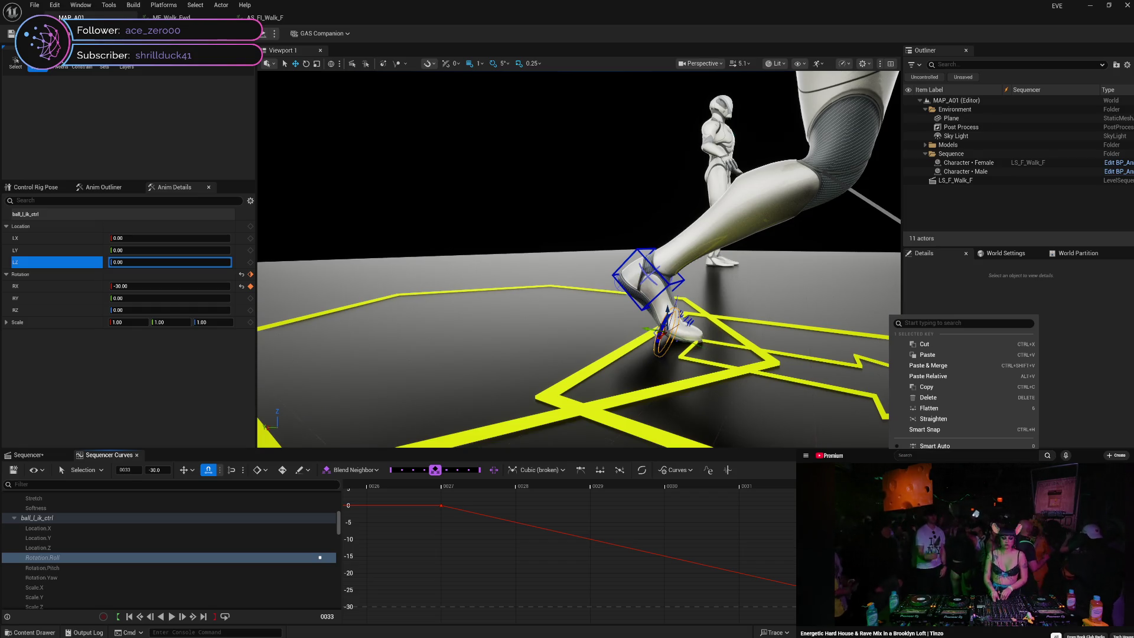
{"action": "key", "text": "6"}
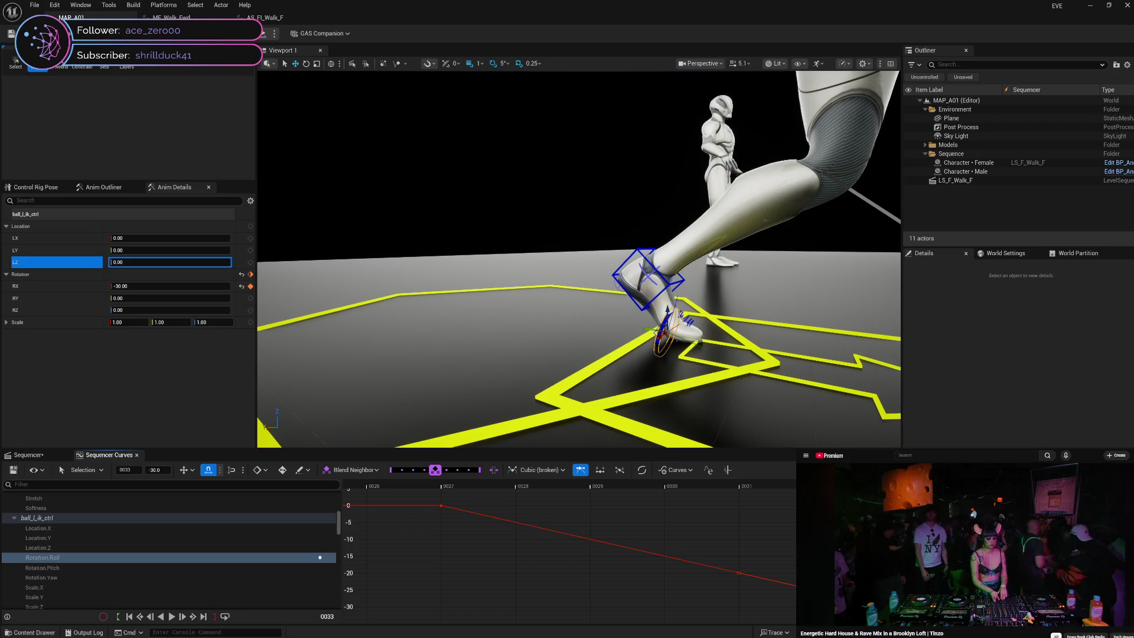
{"action": "left_click", "coordinate": [648, 469]}
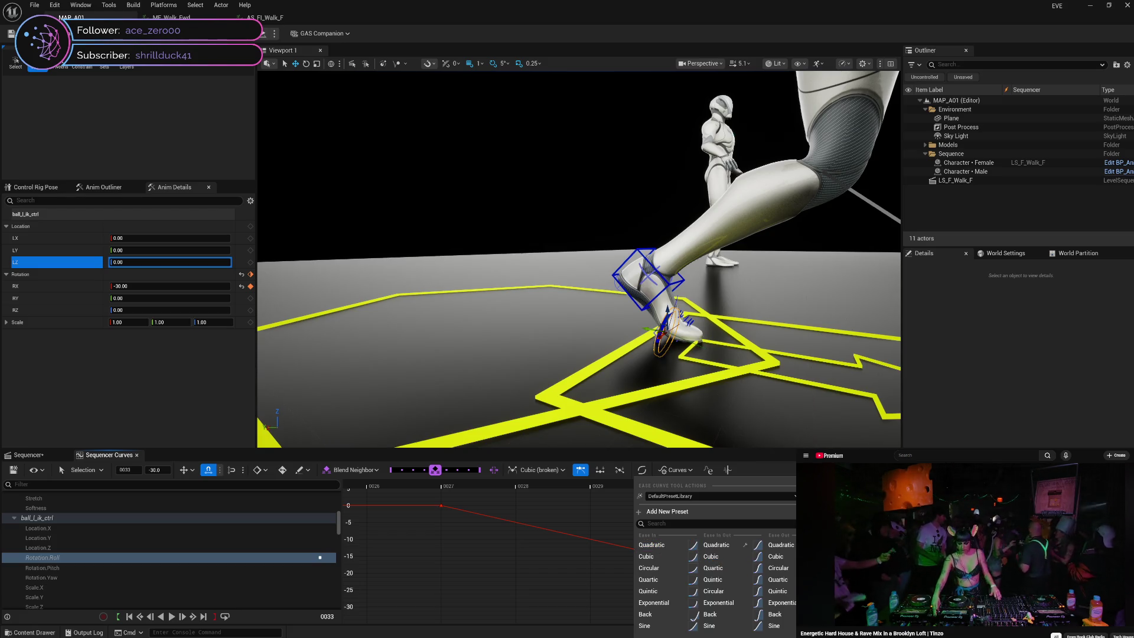
{"action": "key", "text": "Escape"}
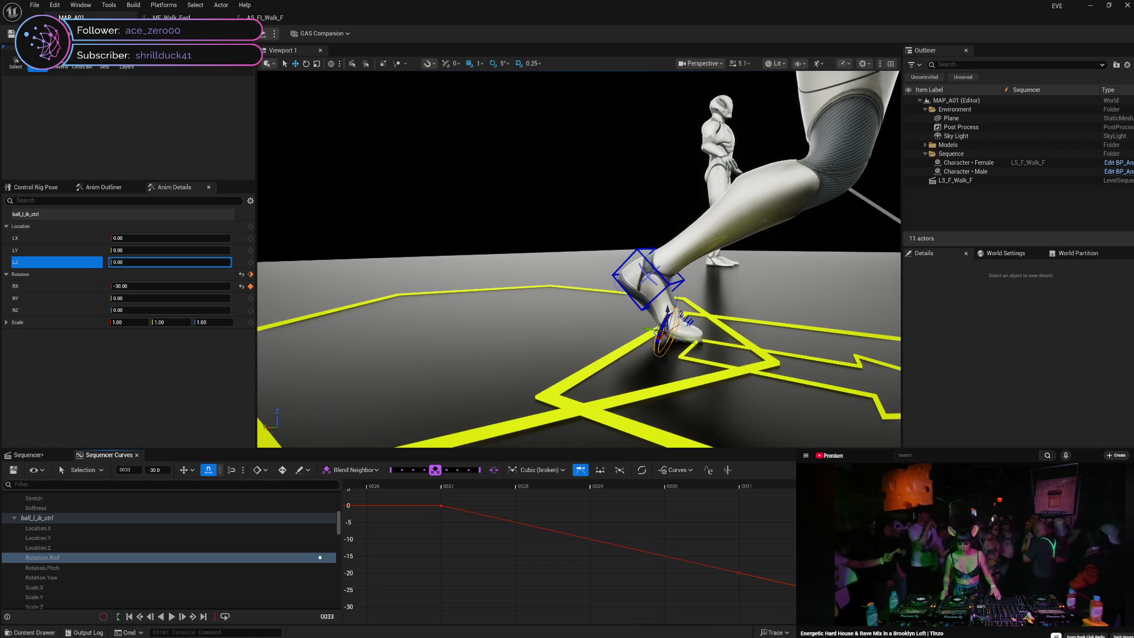
- Step between frames 33 and 34 to check the foot roll, then return to the Sequencer tracks
{"action": "key", "text": "Right"}
{"action": "key", "text": "Right"}
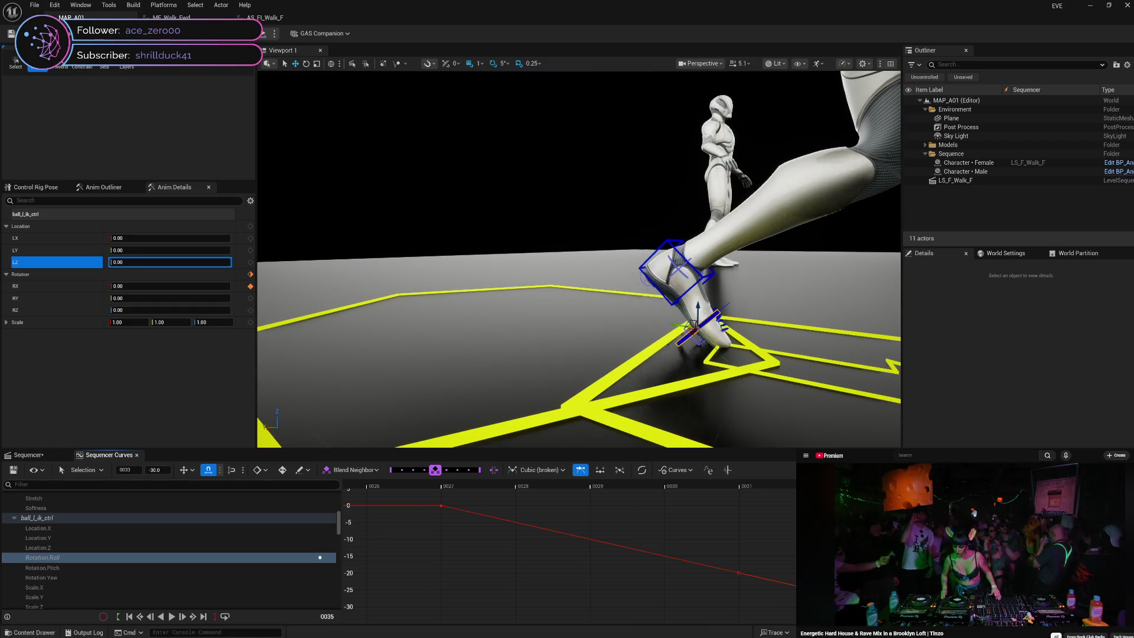
{"action": "key", "text": "Left"}
{"action": "key", "text": "Left"}
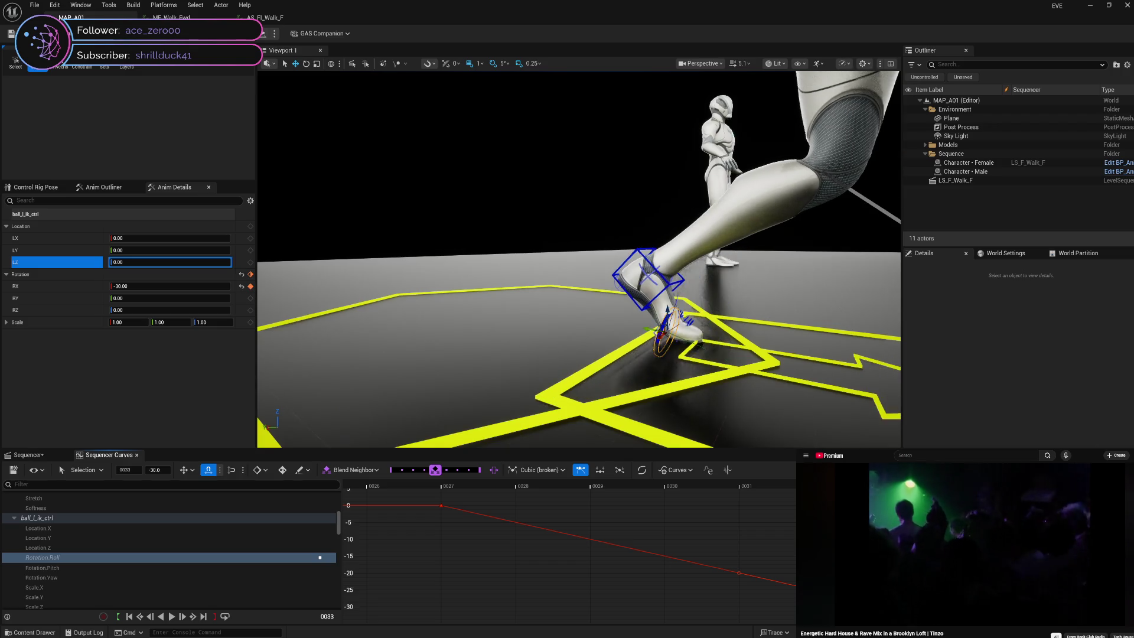
{"action": "key", "text": "Right"}
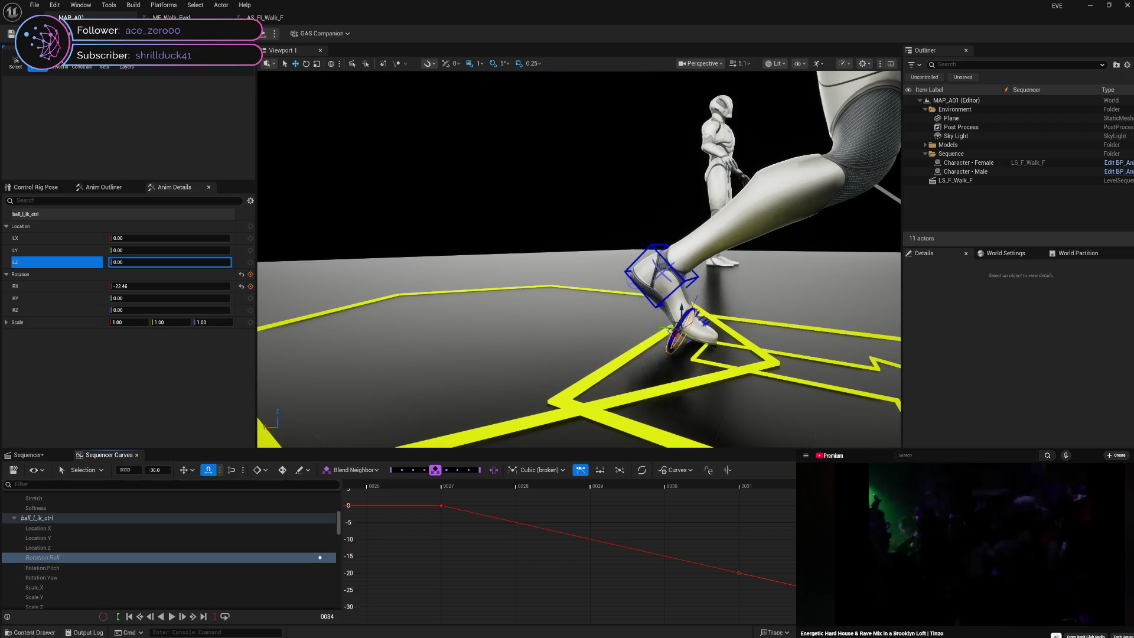
{"action": "key", "text": "Right"}
{"action": "key", "text": "Left"}
{"action": "key", "text": "Left"}
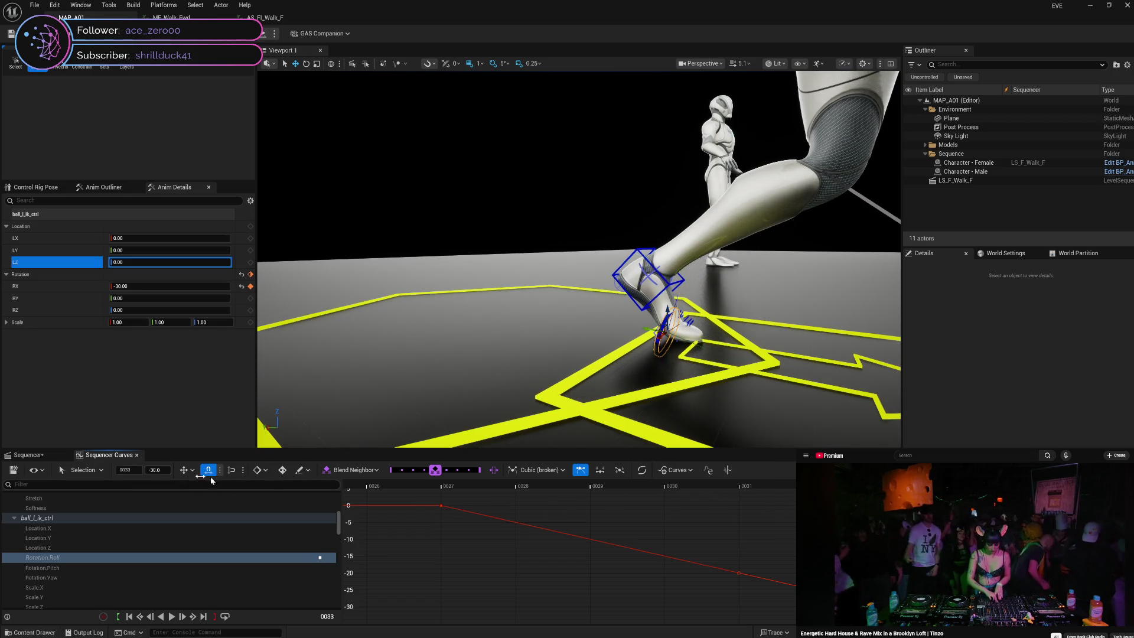
{"action": "left_click", "coordinate": [41, 455]}
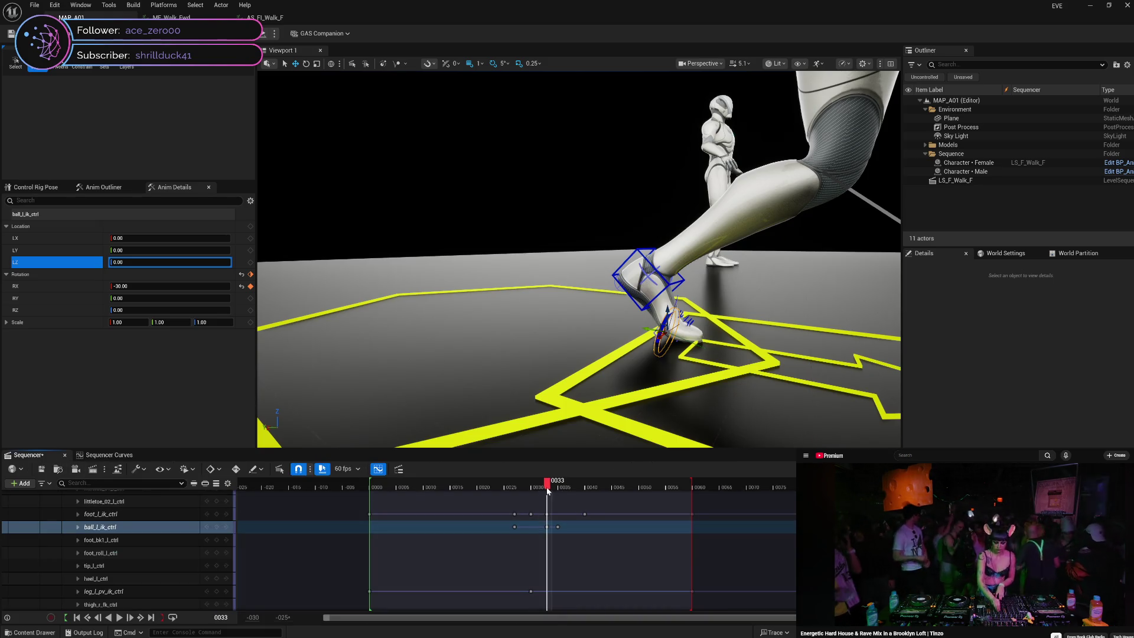
- Isolate foot_l_ik_ctrl's Location.Z curve in Sequencer Curves and bring up its key's options
{"action": "left_click", "coordinate": [148, 518]}
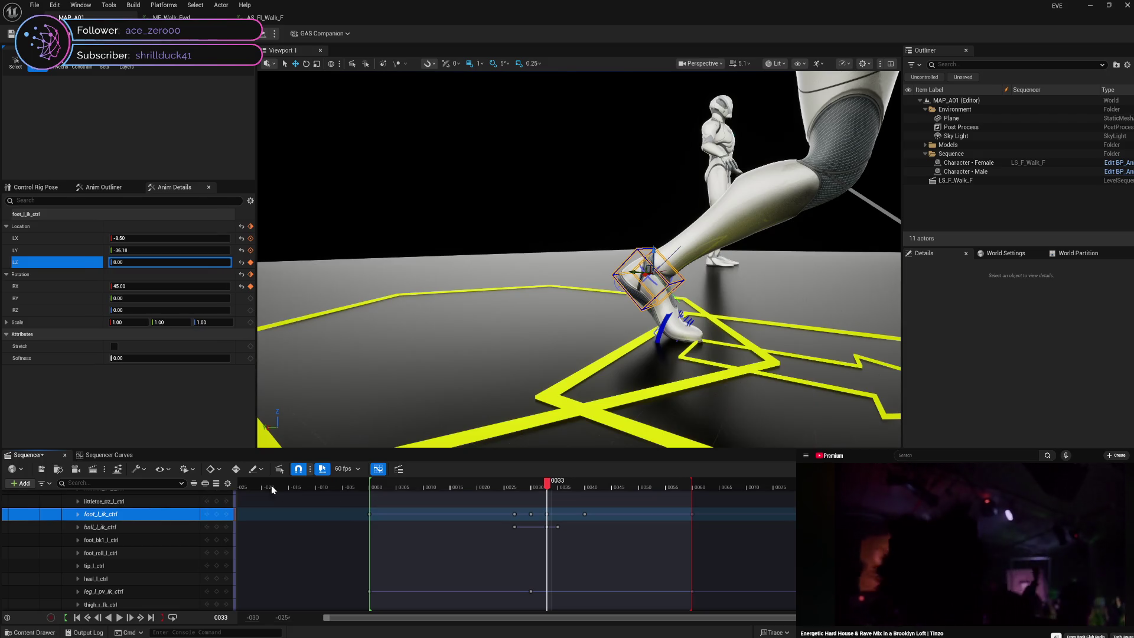
{"action": "left_click", "coordinate": [125, 458]}
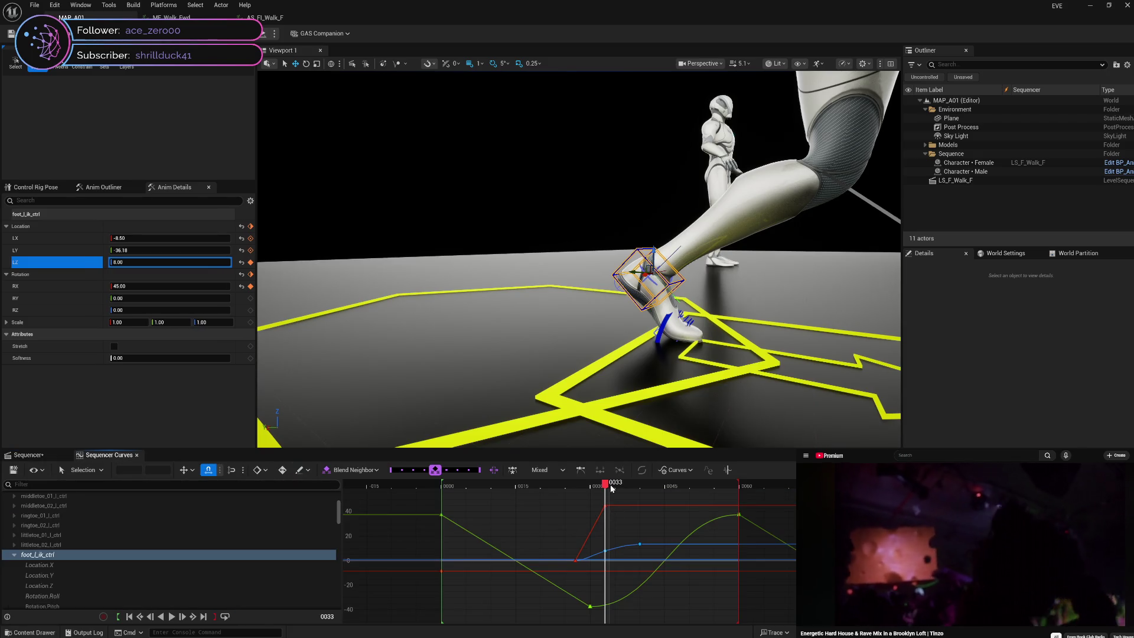
{"action": "mouse_move", "coordinate": [607, 484]}
{"action": "left_mouse_down"}
{"action": "mouse_move", "coordinate": [579, 486]}
{"action": "mouse_move", "coordinate": [639, 485]}
{"action": "mouse_move", "coordinate": [578, 493]}
{"action": "left_mouse_up"}
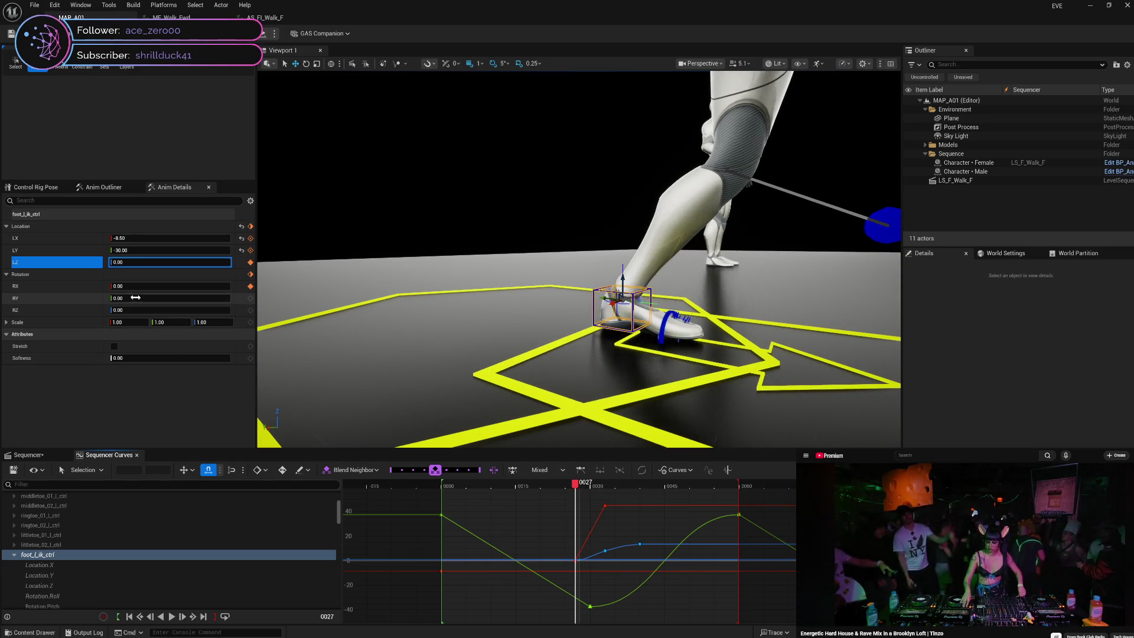
{"action": "left_click", "coordinate": [58, 585]}
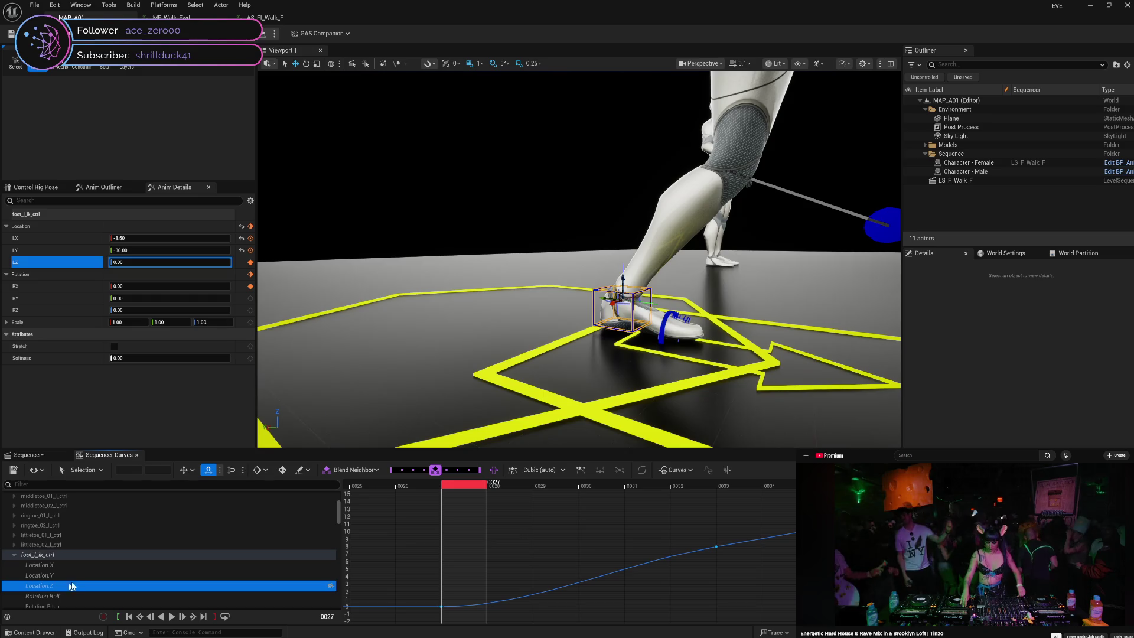
{"action": "mouse_move", "coordinate": [494, 485]}
{"action": "left_mouse_down"}
{"action": "mouse_move", "coordinate": [726, 488]}
{"action": "mouse_move", "coordinate": [588, 487]}
{"action": "mouse_move", "coordinate": [446, 509]}
{"action": "left_mouse_up"}
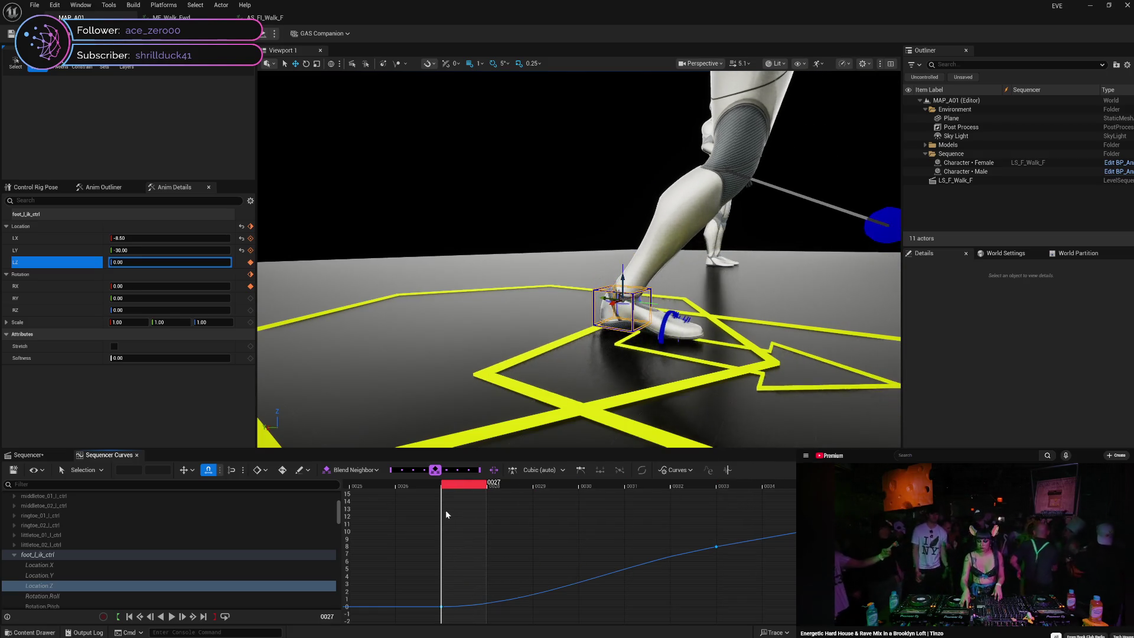
{"action": "right_click", "coordinate": [442, 607]}
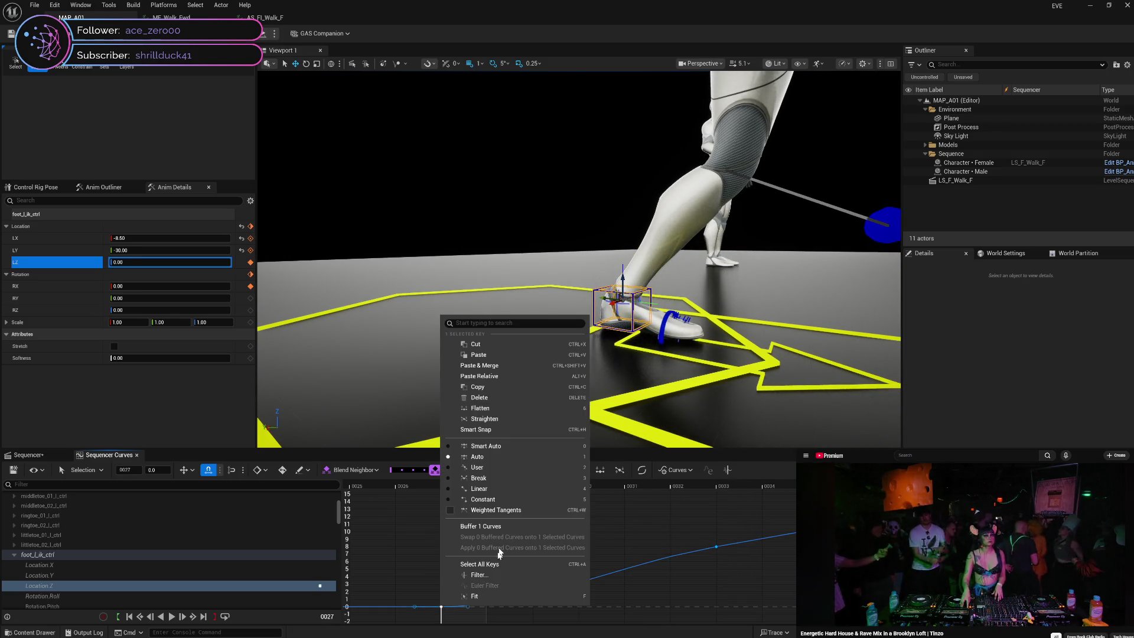
- Make the frame 33 Location.Z key linear so the foot climbs straight from 0.00 to 8.00
{"action": "left_click", "coordinate": [485, 488]}
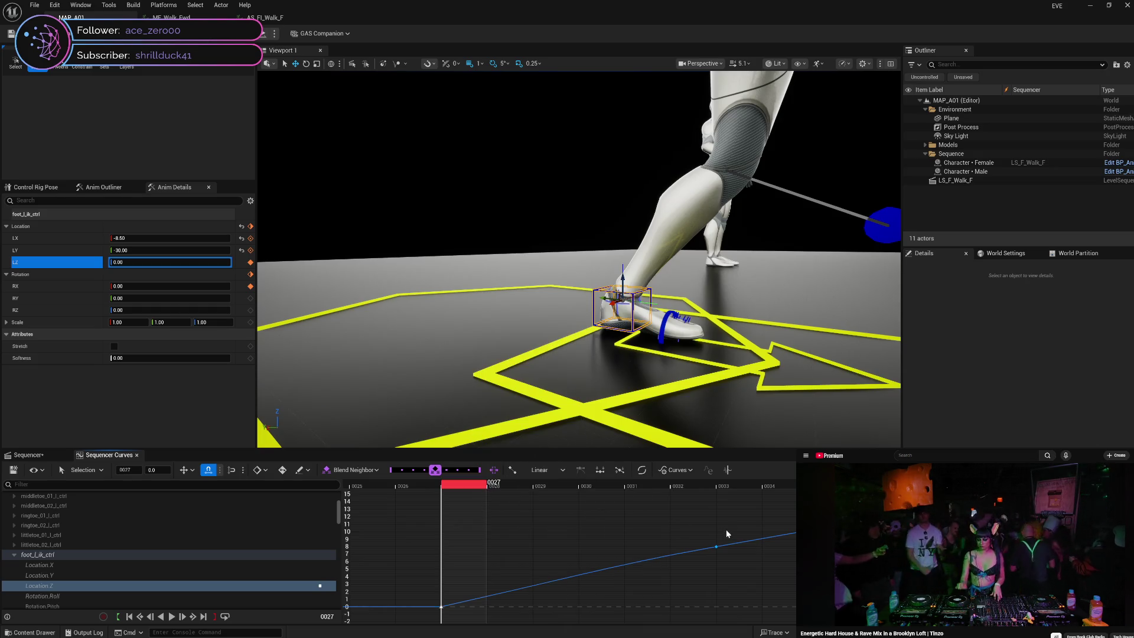
{"action": "right_click", "coordinate": [717, 547]}
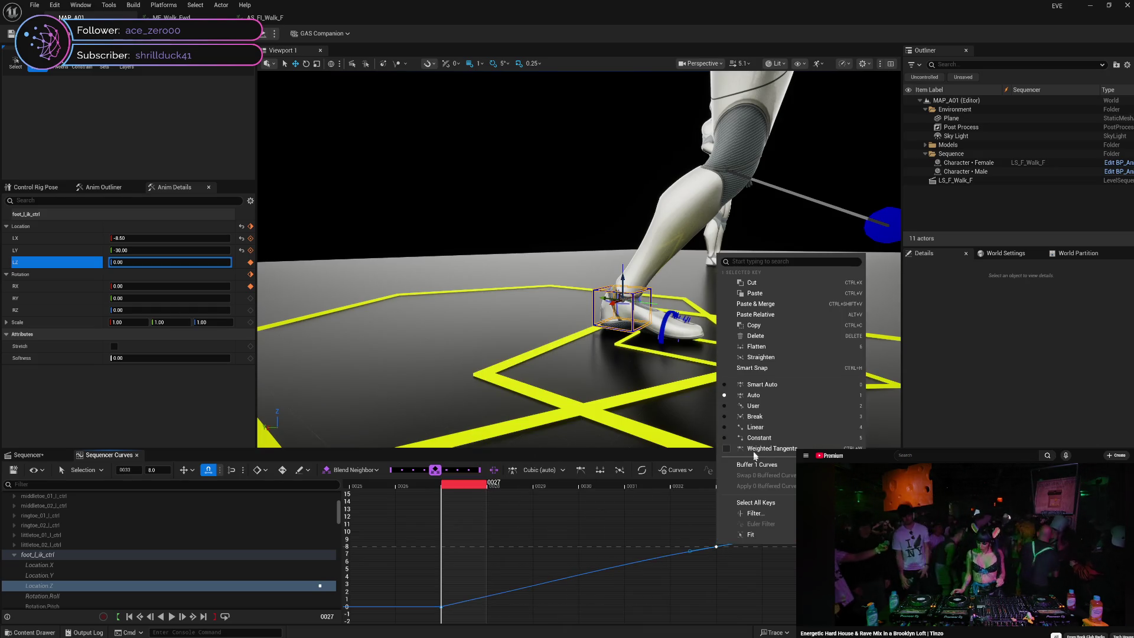
{"action": "left_click", "coordinate": [755, 427]}
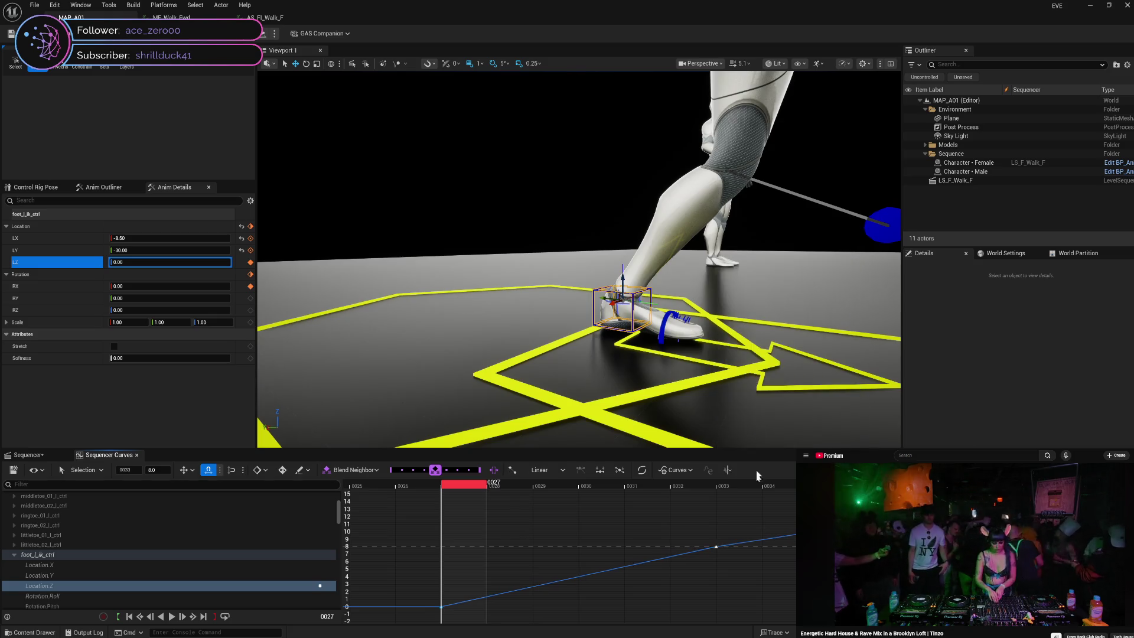
{"action": "right_click", "coordinate": [717, 547]}
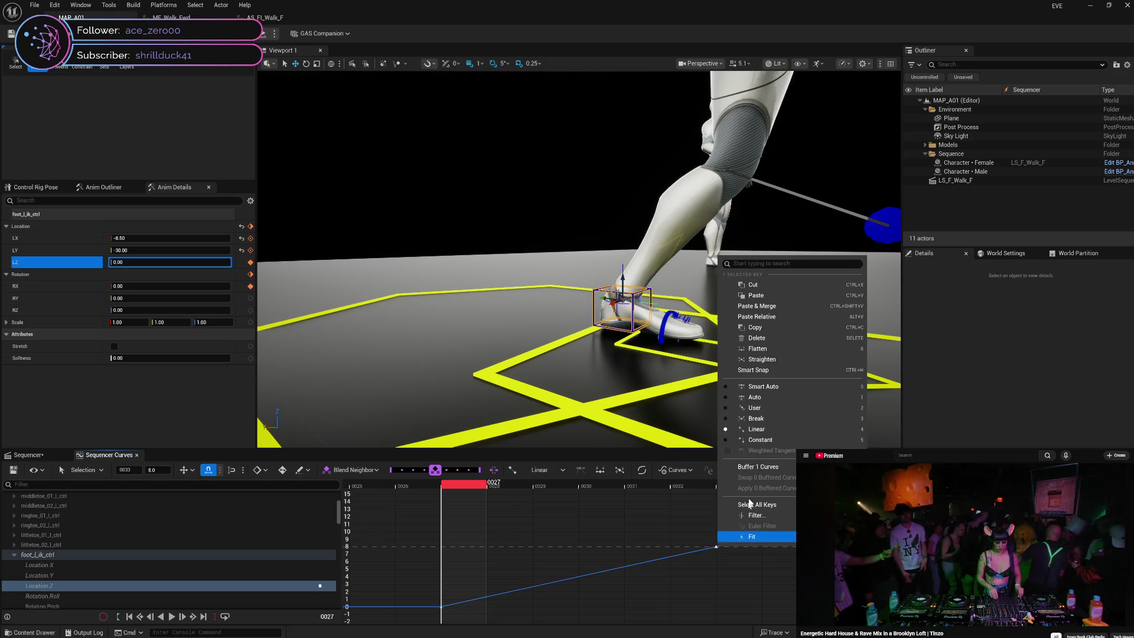
{"action": "left_click", "coordinate": [763, 420]}
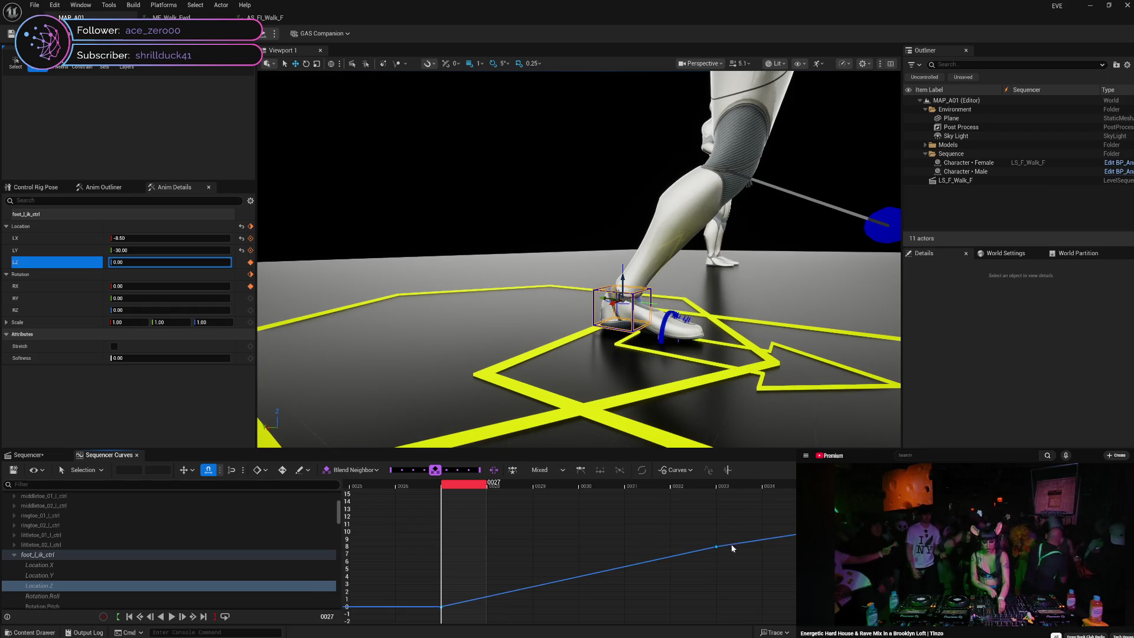
{"action": "mouse_move", "coordinate": [721, 548]}
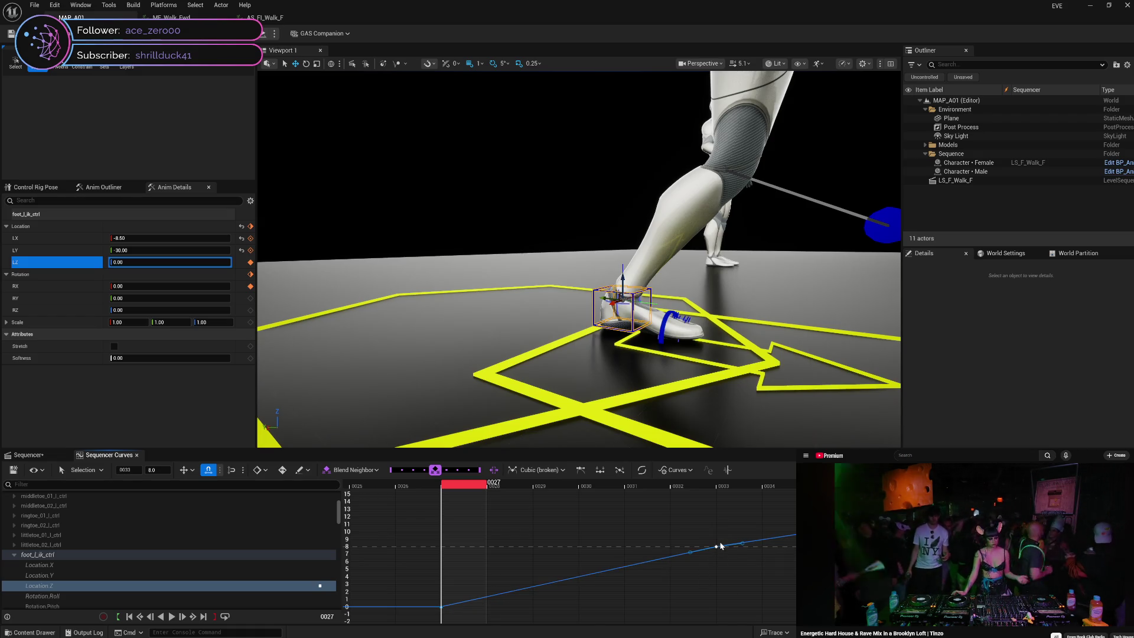
{"action": "right_click", "coordinate": [716, 545]}
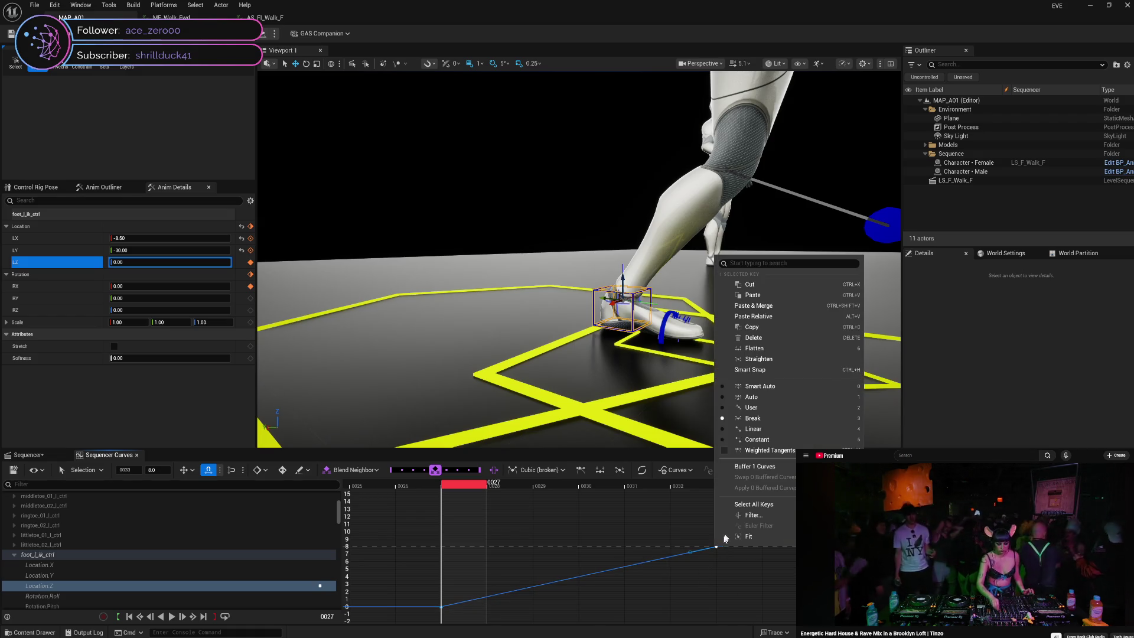
{"action": "left_click", "coordinate": [753, 428]}
{"action": "left_click", "coordinate": [724, 578]}
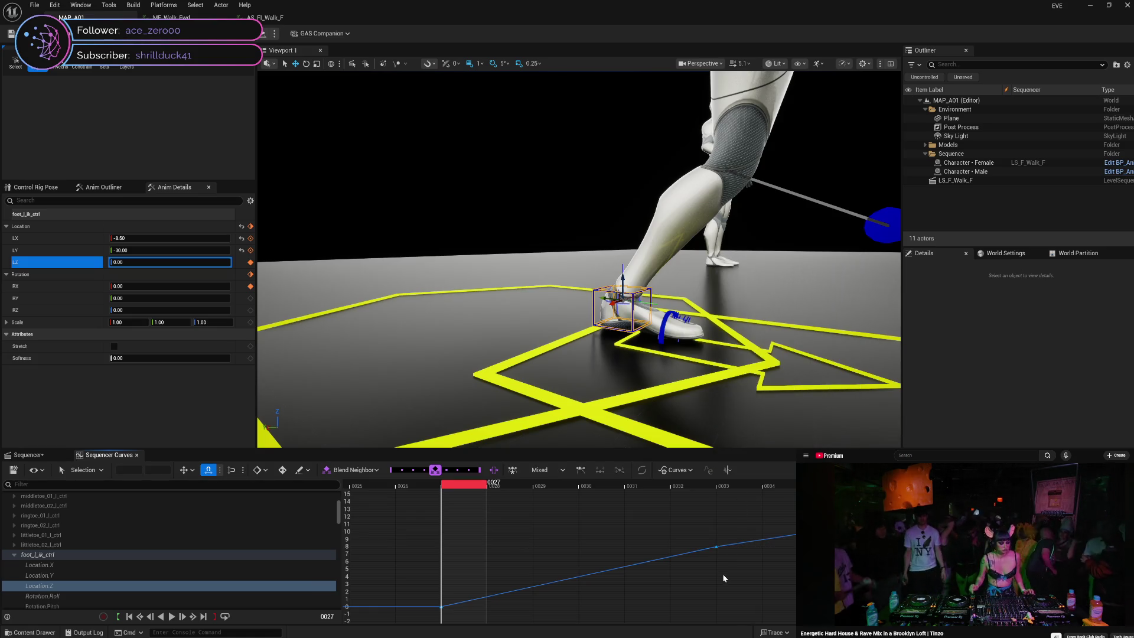
{"action": "mouse_move", "coordinate": [471, 488]}
{"action": "left_mouse_down"}
{"action": "mouse_move", "coordinate": [714, 495]}
{"action": "mouse_move", "coordinate": [469, 536]}
{"action": "mouse_move", "coordinate": [575, 521]}
{"action": "mouse_move", "coordinate": [726, 530]}
{"action": "mouse_move", "coordinate": [640, 533]}
{"action": "mouse_move", "coordinate": [468, 568]}
{"action": "mouse_move", "coordinate": [655, 552]}
{"action": "mouse_move", "coordinate": [484, 583]}
{"action": "mouse_move", "coordinate": [724, 551]}
{"action": "mouse_move", "coordinate": [451, 604]}
{"action": "mouse_move", "coordinate": [745, 577]}
{"action": "mouse_move", "coordinate": [540, 603]}
{"action": "mouse_move", "coordinate": [466, 630]}
{"action": "mouse_move", "coordinate": [469, 619]}
{"action": "mouse_move", "coordinate": [766, 591]}
{"action": "mouse_move", "coordinate": [476, 628]}
{"action": "mouse_move", "coordinate": [734, 595]}
{"action": "mouse_move", "coordinate": [467, 607]}
{"action": "left_mouse_up"}
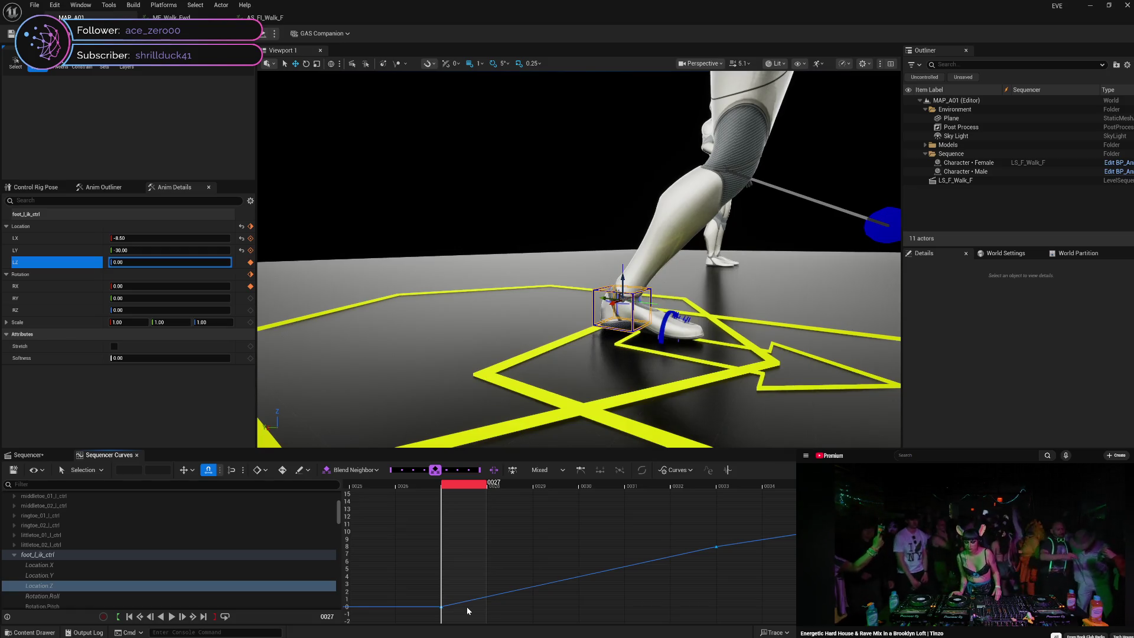
{"action": "mouse_move", "coordinate": [466, 607]}
{"action": "left_mouse_down"}
{"action": "mouse_move", "coordinate": [768, 598]}
{"action": "mouse_move", "coordinate": [644, 614]}
{"action": "mouse_move", "coordinate": [466, 611]}
{"action": "mouse_move", "coordinate": [770, 598]}
{"action": "left_mouse_up"}
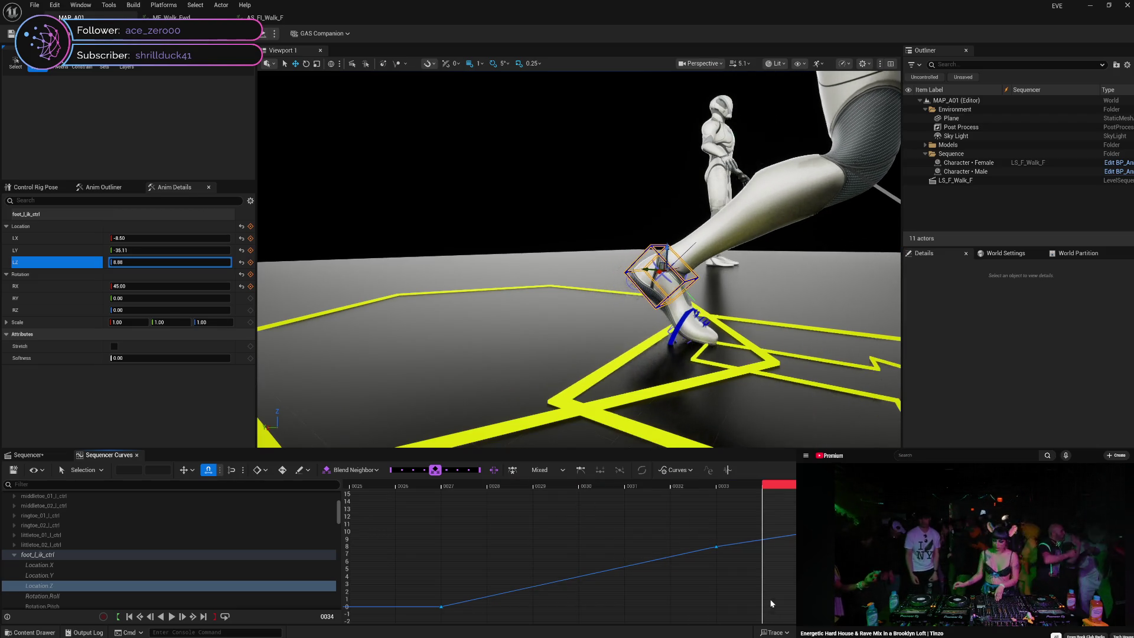
{"action": "key", "text": "Left"}
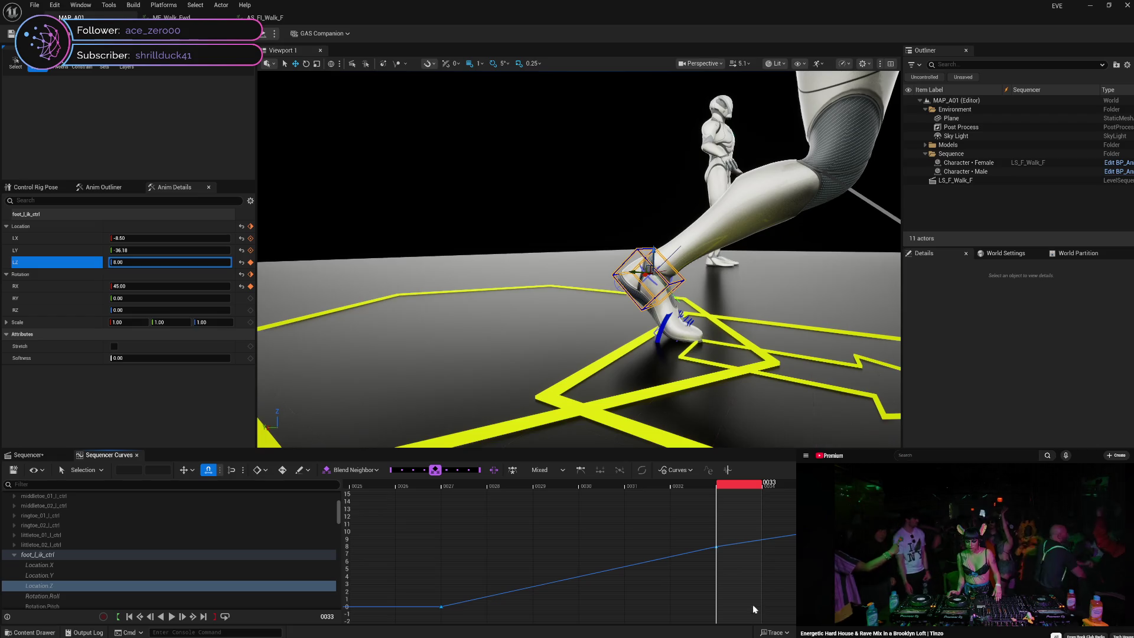
{"action": "key", "text": "Left"}
{"action": "key", "text": "Left"}
{"action": "key", "text": "Left"}
{"action": "key", "text": "Left"}
{"action": "key", "text": "Left"}
{"action": "key", "text": "Left"}
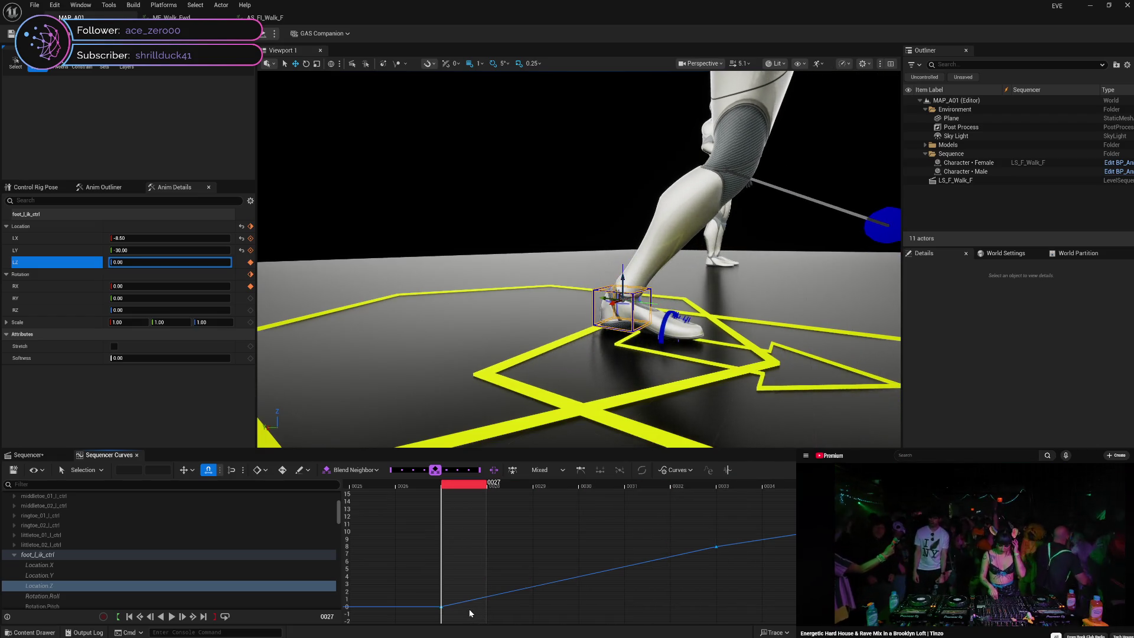
{"action": "key", "text": "Right"}
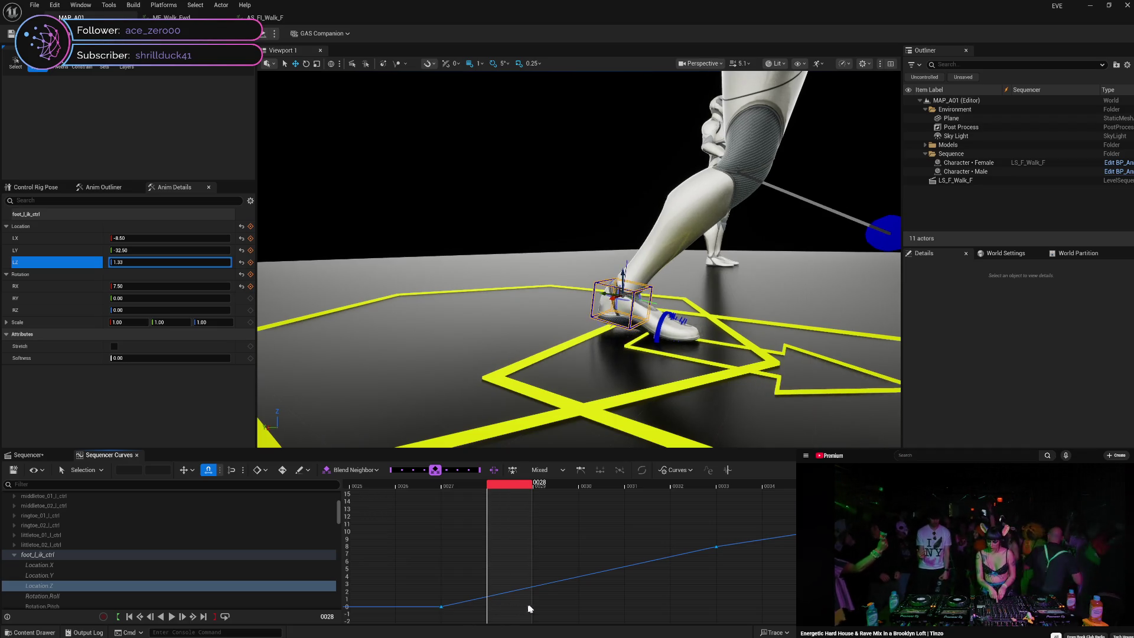
{"action": "key", "text": "Right"}
{"action": "key", "text": "Right"}
{"action": "key", "text": "Right"}
{"action": "key", "text": "Right"}
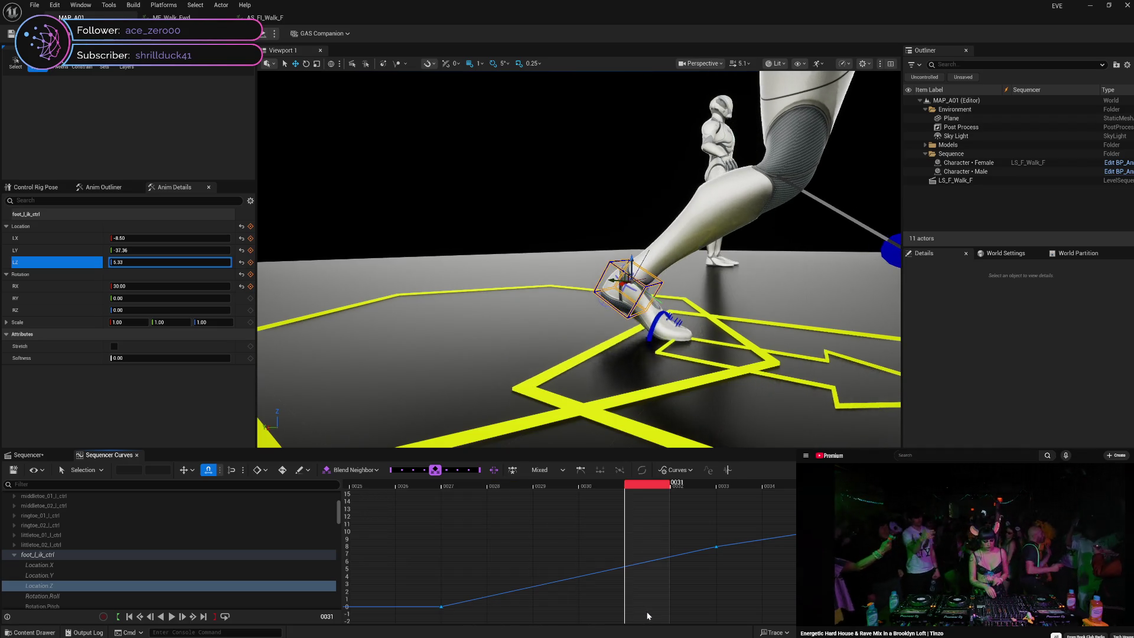
{"action": "key", "text": "Right"}
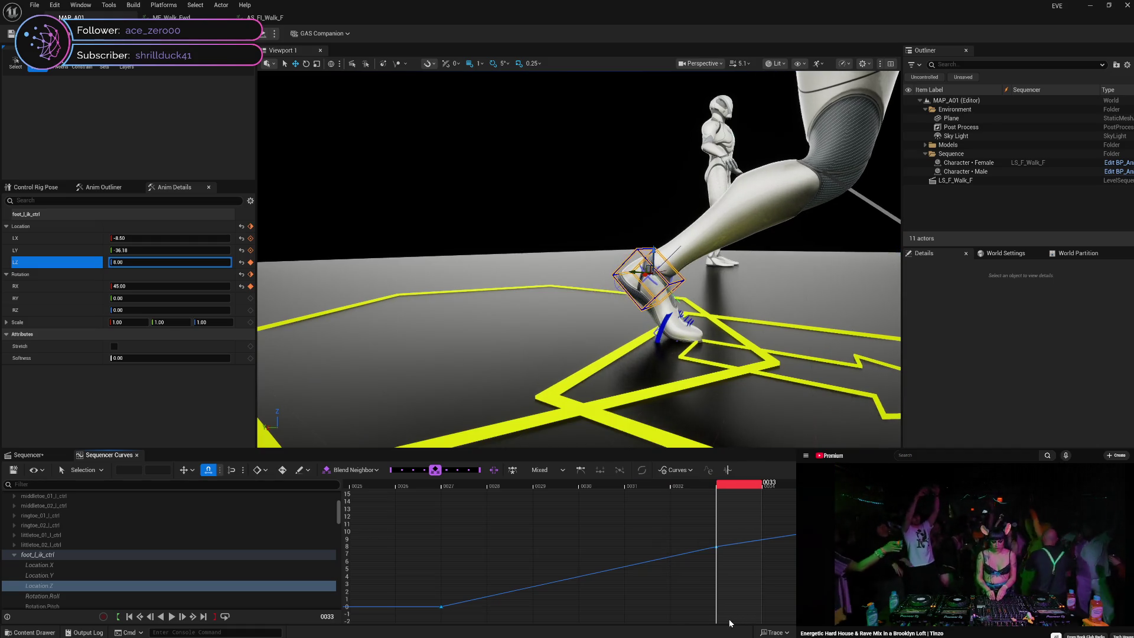
{"action": "mouse_move", "coordinate": [729, 623]}
{"action": "left_mouse_down"}
{"action": "mouse_move", "coordinate": [463, 616]}
{"action": "mouse_move", "coordinate": [724, 623]}
{"action": "left_mouse_up"}
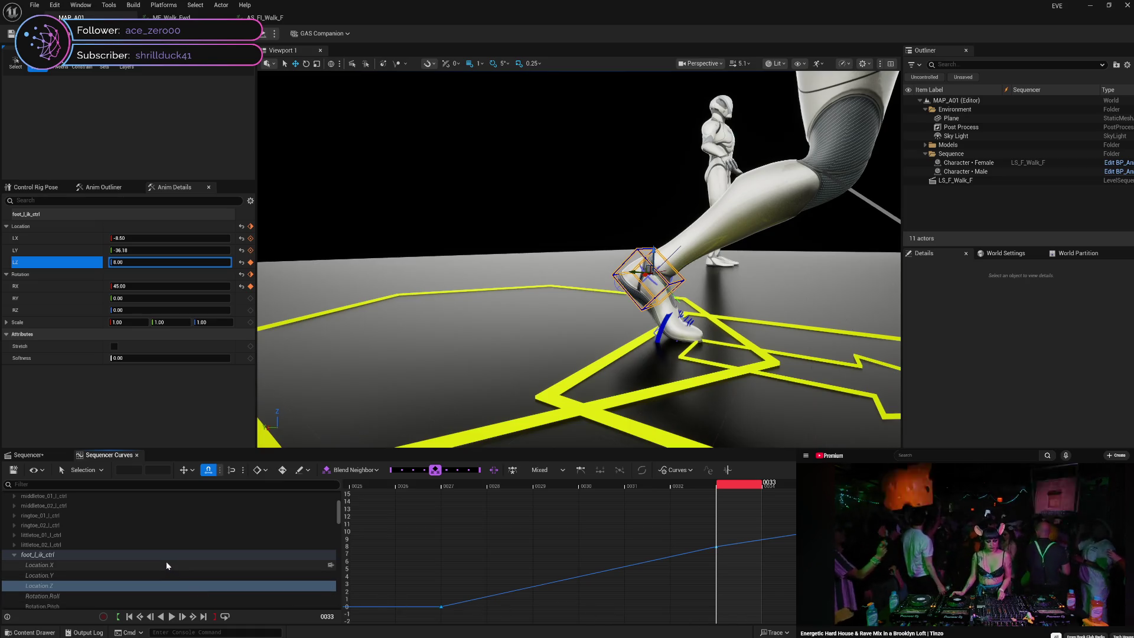
- Make the frame 30 Location.Y key (-37.5) linear, then review the foot pose back to frame 25
{"action": "left_click", "coordinate": [158, 576]}
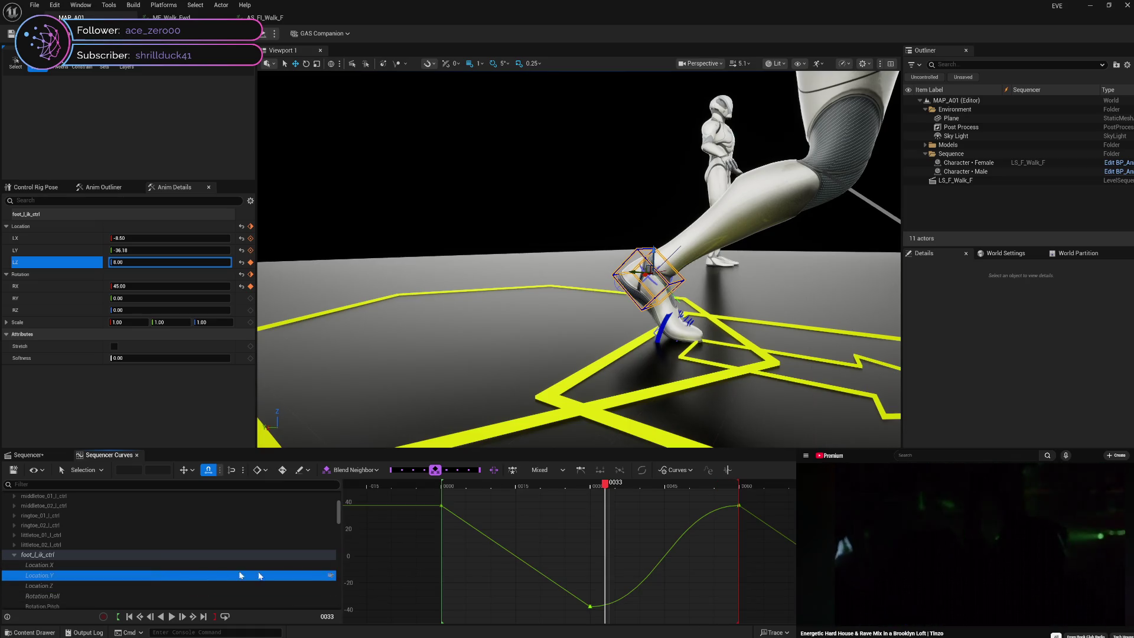
{"action": "mouse_move", "coordinate": [610, 487]}
{"action": "left_mouse_down"}
{"action": "mouse_move", "coordinate": [442, 483]}
{"action": "mouse_move", "coordinate": [633, 490]}
{"action": "mouse_move", "coordinate": [595, 503]}
{"action": "left_mouse_up"}
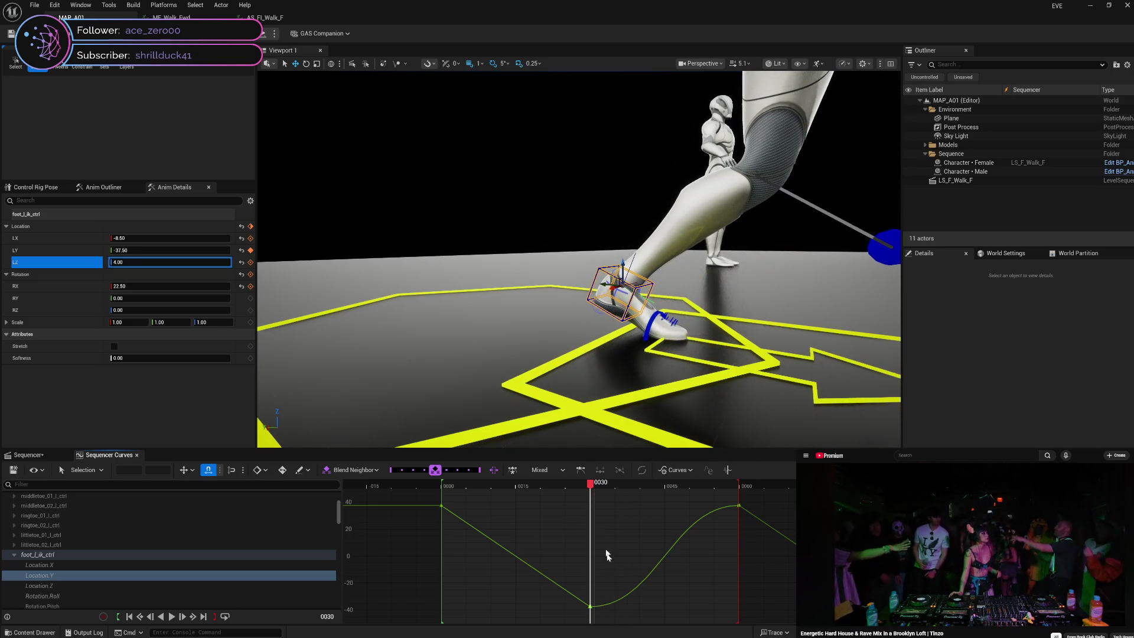
{"action": "mouse_move", "coordinate": [591, 609]}
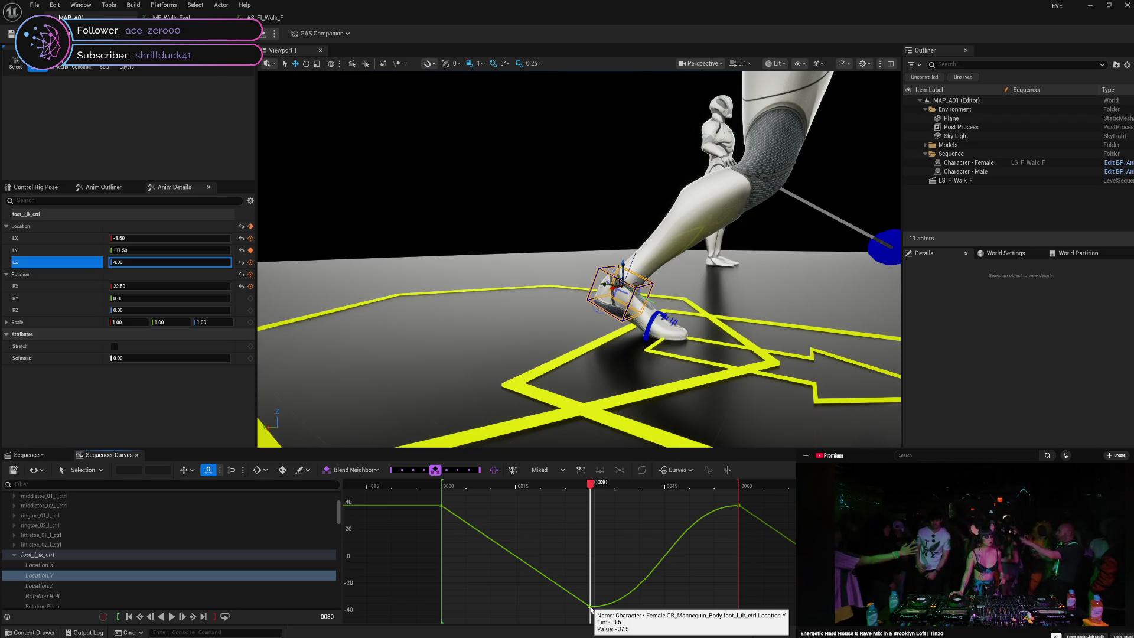
{"action": "left_click", "coordinate": [591, 608]}
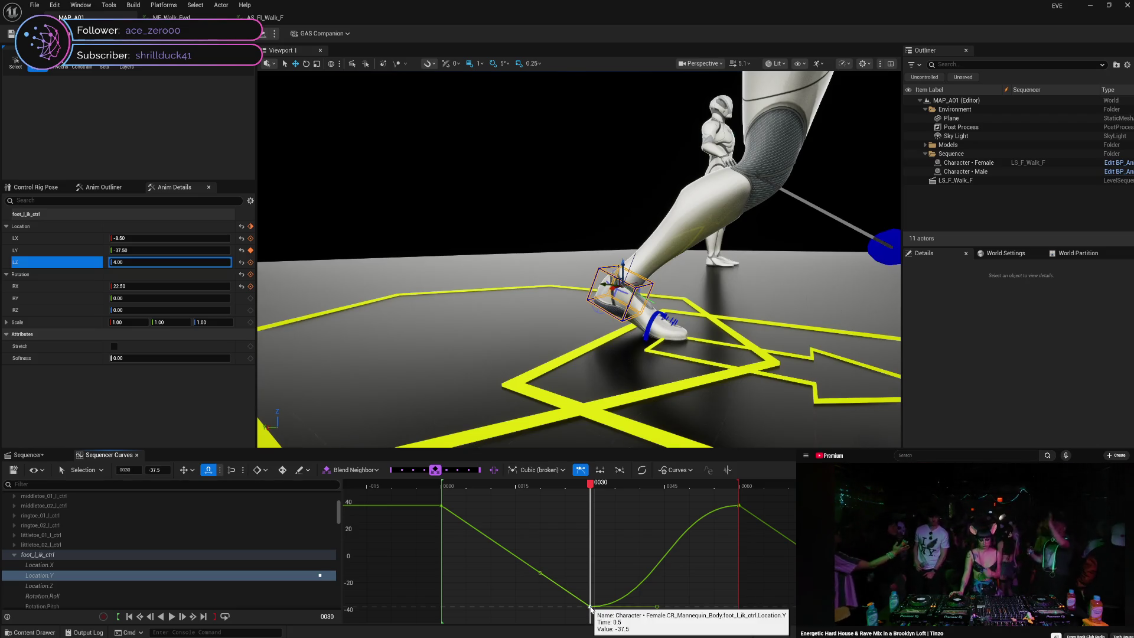
{"action": "right_click", "coordinate": [591, 609]}
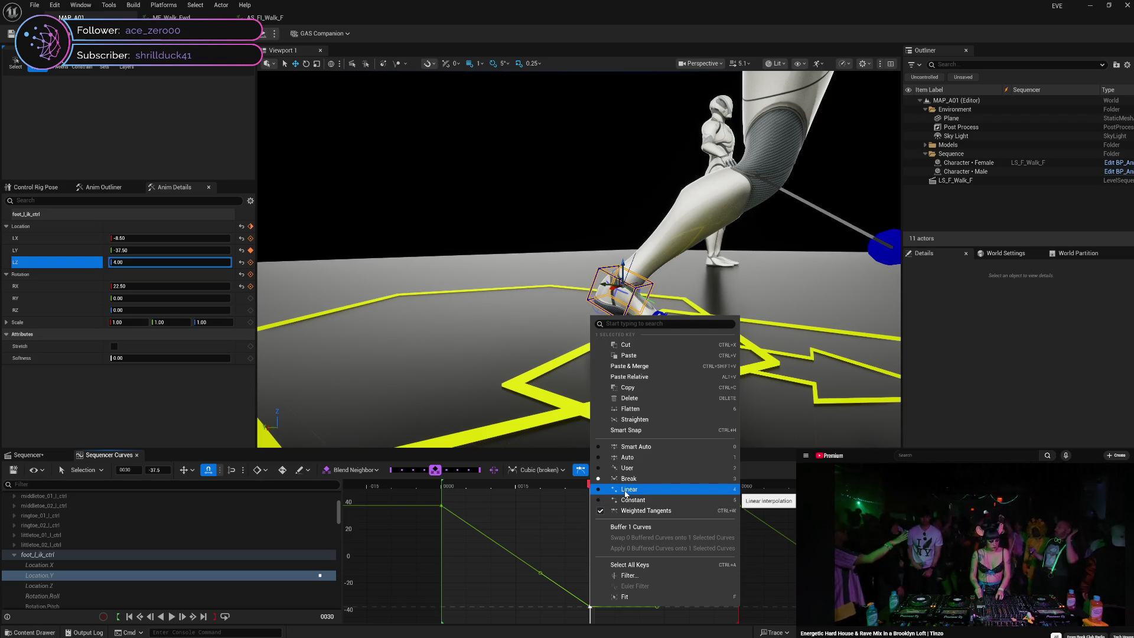
{"action": "left_click", "coordinate": [624, 491]}
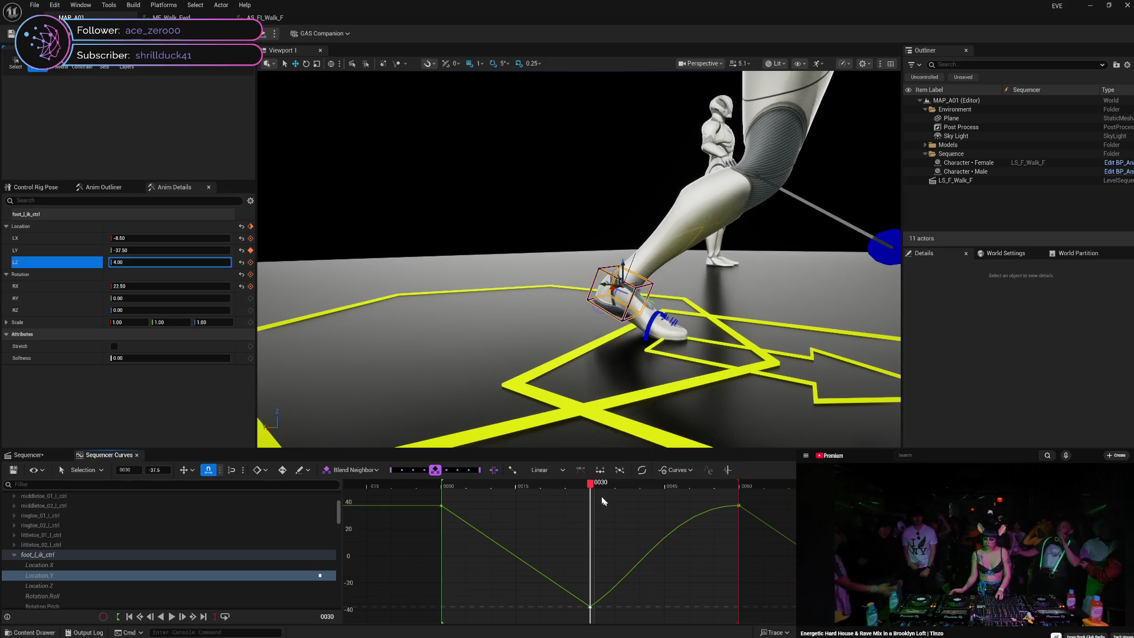
{"action": "left_click", "coordinate": [588, 486]}
{"action": "mouse_move", "coordinate": [588, 485]}
{"action": "left_mouse_down"}
{"action": "mouse_move", "coordinate": [524, 485]}
{"action": "mouse_move", "coordinate": [625, 489]}
{"action": "mouse_move", "coordinate": [530, 499]}
{"action": "mouse_move", "coordinate": [626, 493]}
{"action": "mouse_move", "coordinate": [547, 488]}
{"action": "mouse_move", "coordinate": [608, 494]}
{"action": "mouse_move", "coordinate": [562, 492]}
{"action": "mouse_move", "coordinate": [593, 493]}
{"action": "left_mouse_up"}
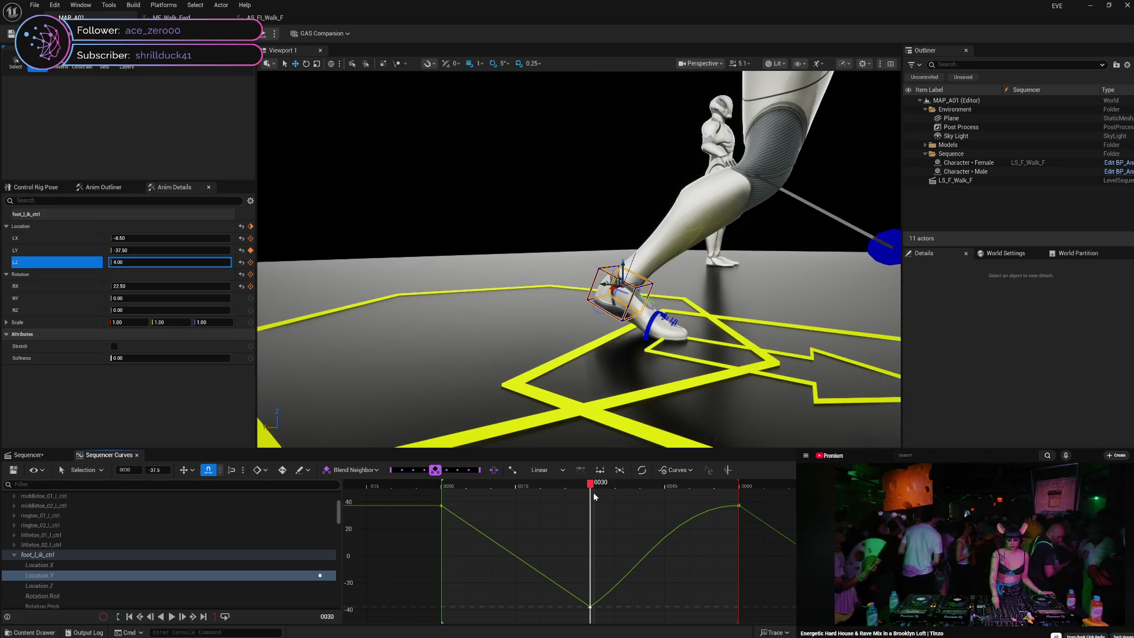
{"action": "mouse_move", "coordinate": [593, 491]}
{"action": "left_mouse_down"}
{"action": "mouse_move", "coordinate": [567, 486]}
{"action": "mouse_move", "coordinate": [627, 498]}
{"action": "mouse_move", "coordinate": [512, 502]}
{"action": "mouse_move", "coordinate": [444, 529]}
{"action": "mouse_move", "coordinate": [643, 544]}
{"action": "mouse_move", "coordinate": [557, 553]}
{"action": "mouse_move", "coordinate": [603, 570]}
{"action": "left_mouse_up"}
{"action": "key", "text": "Left"}
{"action": "key", "text": "Left"}
{"action": "key", "text": "Left"}
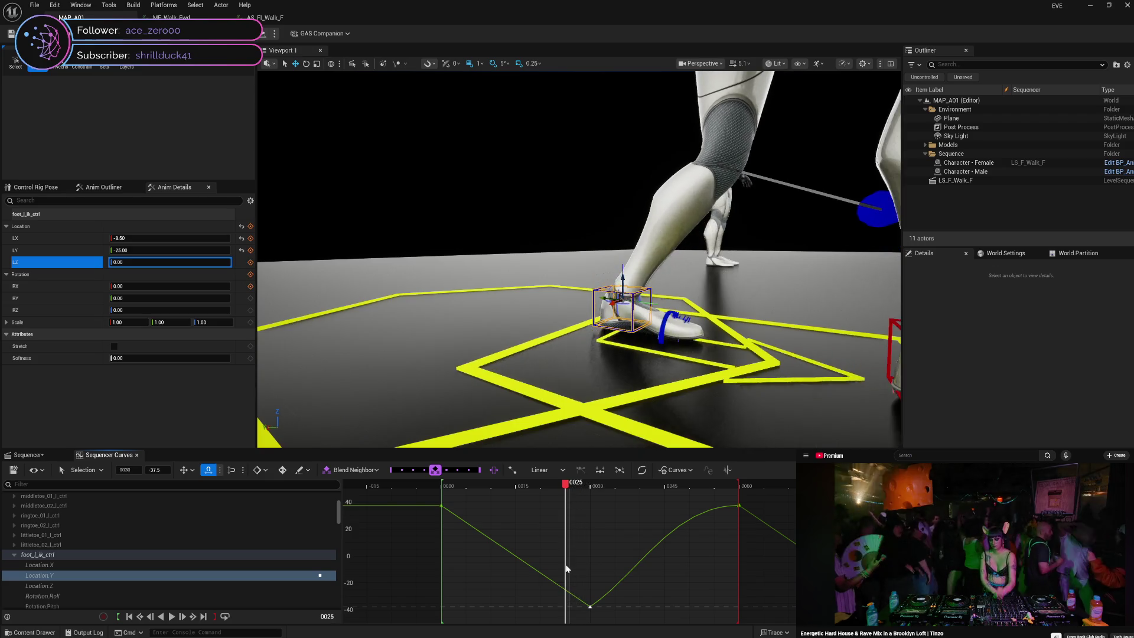
{"action": "key", "text": "Right"}
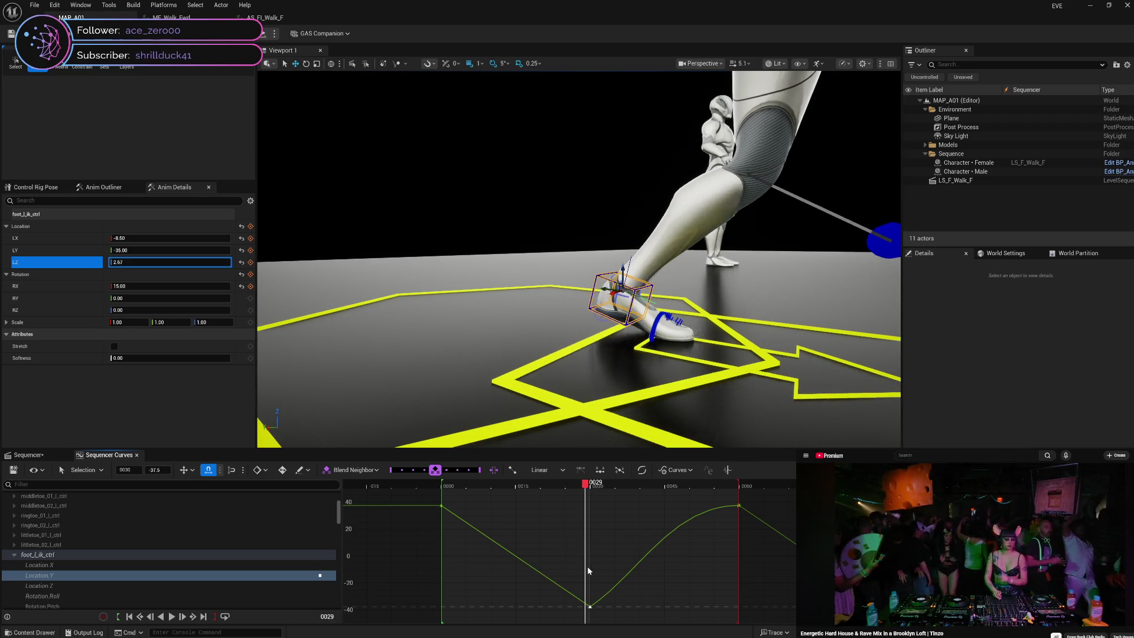
{"action": "key", "text": "Right"}
{"action": "key", "text": "Right"}
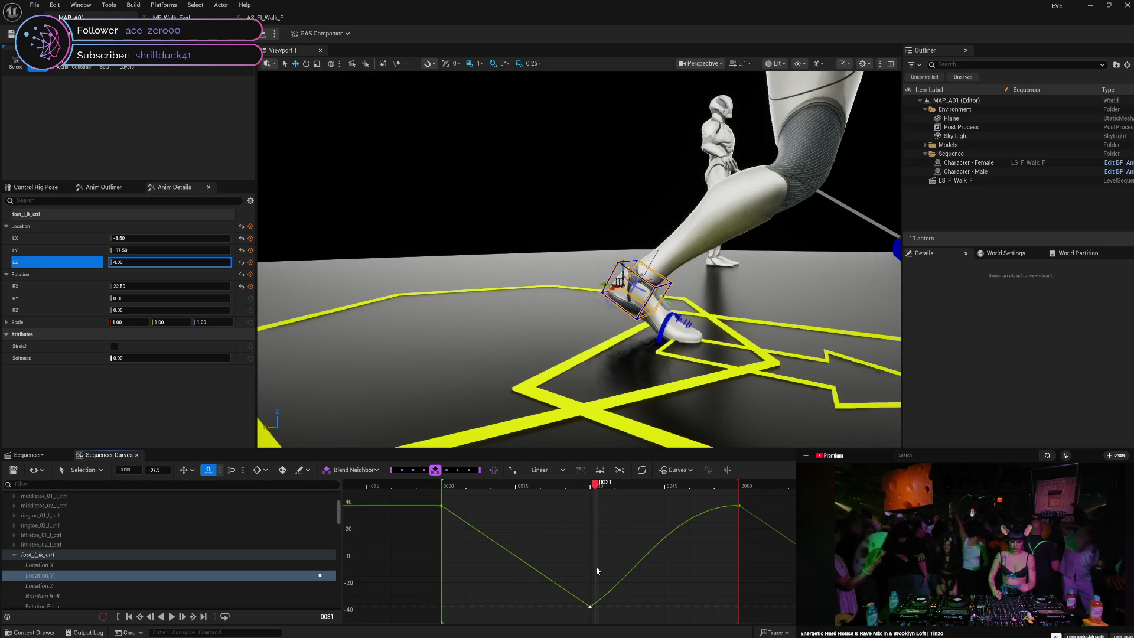
{"action": "key", "text": "Left"}
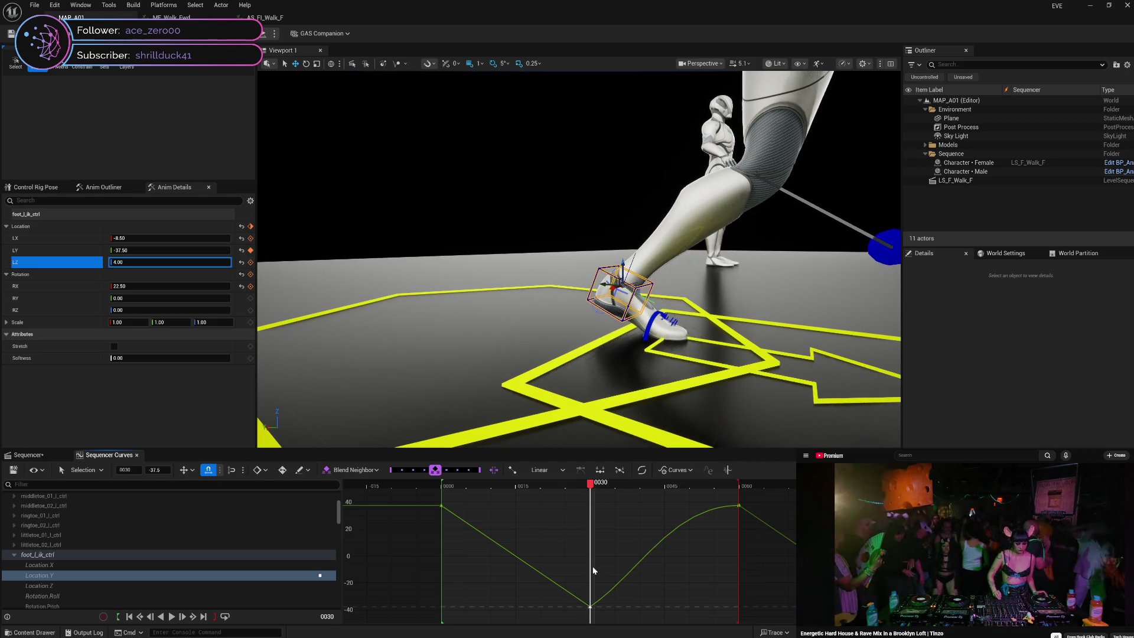
{"action": "key", "text": "Left"}
{"action": "key", "text": "Left"}
{"action": "key", "text": "Left"}
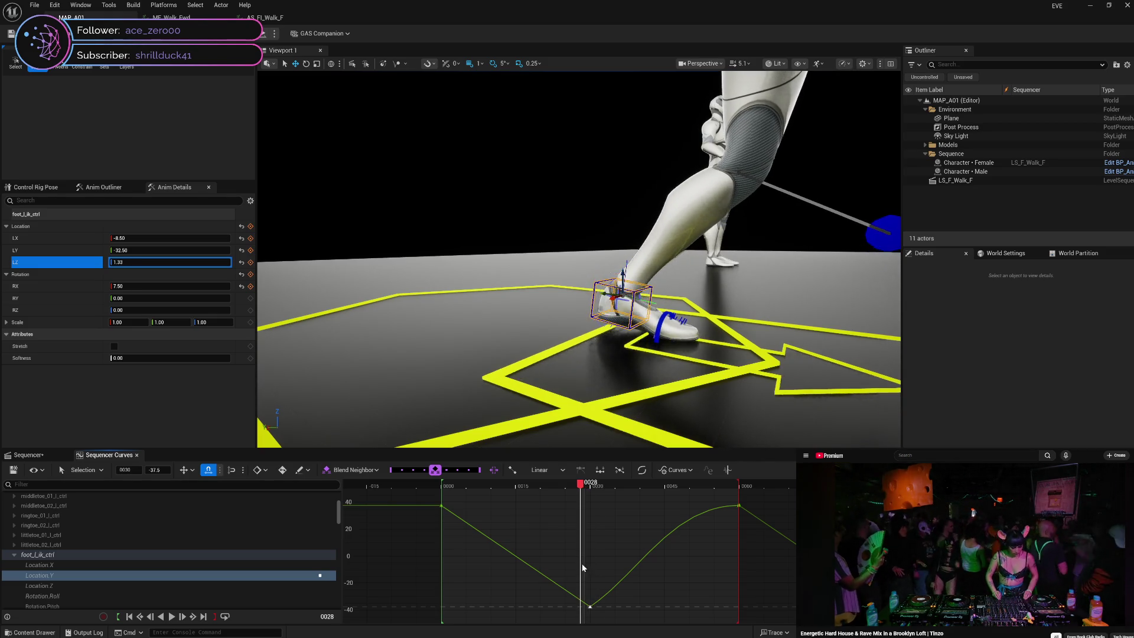
{"action": "mouse_move", "coordinate": [575, 561]}
{"action": "left_mouse_down"}
{"action": "mouse_move", "coordinate": [742, 558]}
{"action": "mouse_move", "coordinate": [573, 580]}
{"action": "mouse_move", "coordinate": [603, 579]}
{"action": "left_mouse_up"}
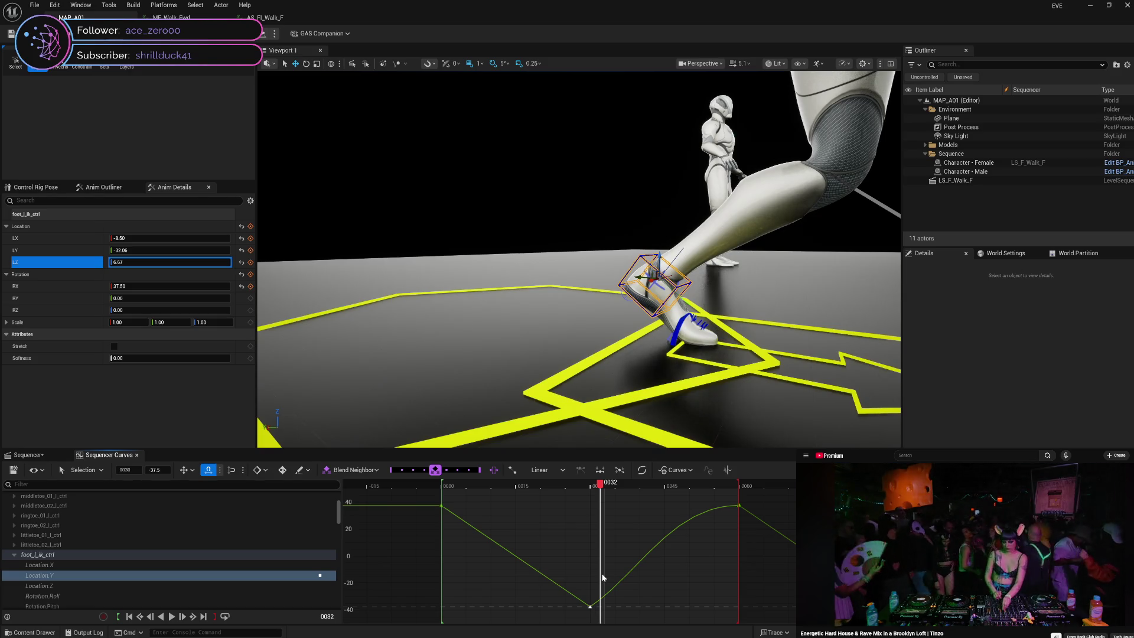
{"action": "mouse_move", "coordinate": [601, 573]}
{"action": "left_mouse_down"}
{"action": "mouse_move", "coordinate": [566, 566]}
{"action": "mouse_move", "coordinate": [614, 578]}
{"action": "mouse_move", "coordinate": [548, 560]}
{"action": "mouse_move", "coordinate": [625, 582]}
{"action": "mouse_move", "coordinate": [569, 585]}
{"action": "mouse_move", "coordinate": [589, 590]}
{"action": "mouse_move", "coordinate": [652, 584]}
{"action": "mouse_move", "coordinate": [541, 596]}
{"action": "mouse_move", "coordinate": [636, 597]}
{"action": "mouse_move", "coordinate": [562, 607]}
{"action": "left_mouse_up"}
{"action": "key", "text": "f"}
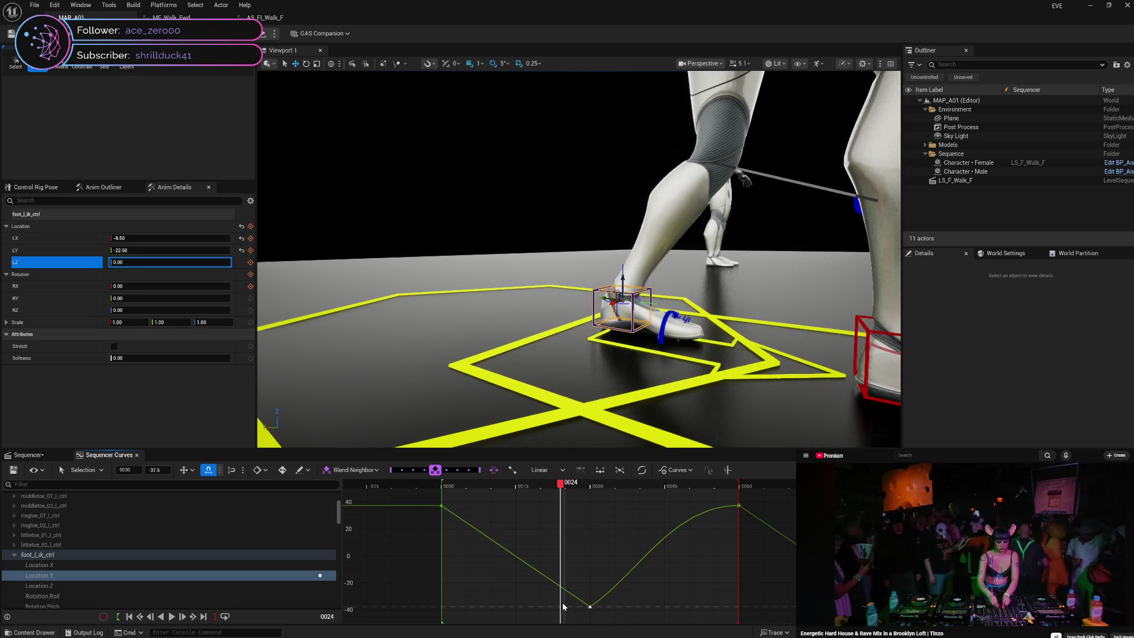
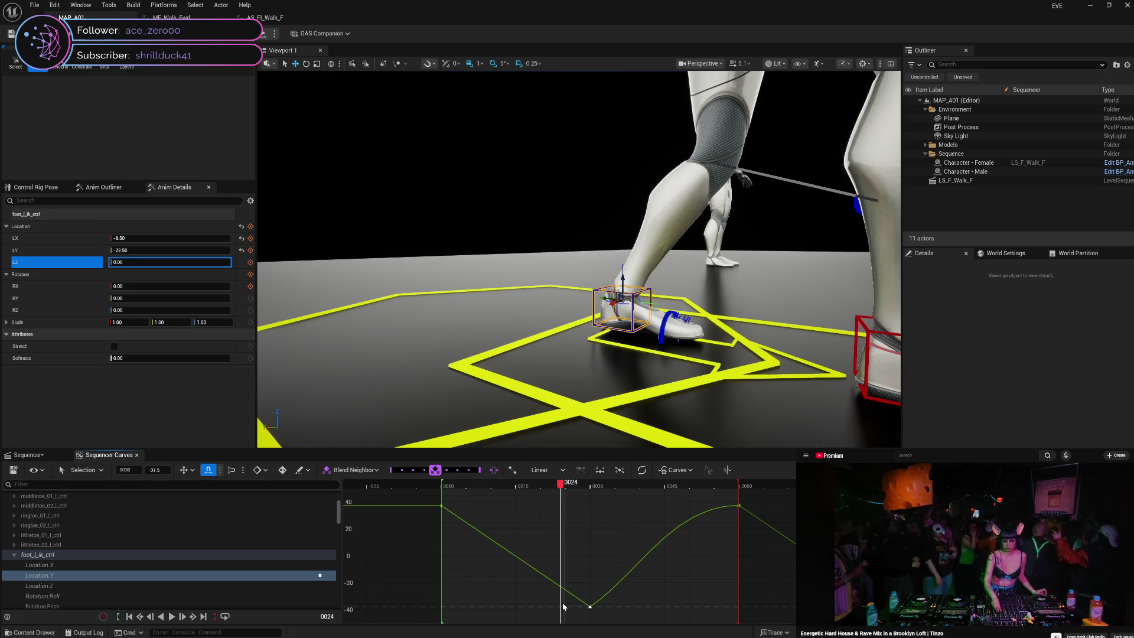
- Show MF_Walk_Fwd near frame 10, with the view lowered to include the floor
{"action": "left_click", "coordinate": [171, 17]}
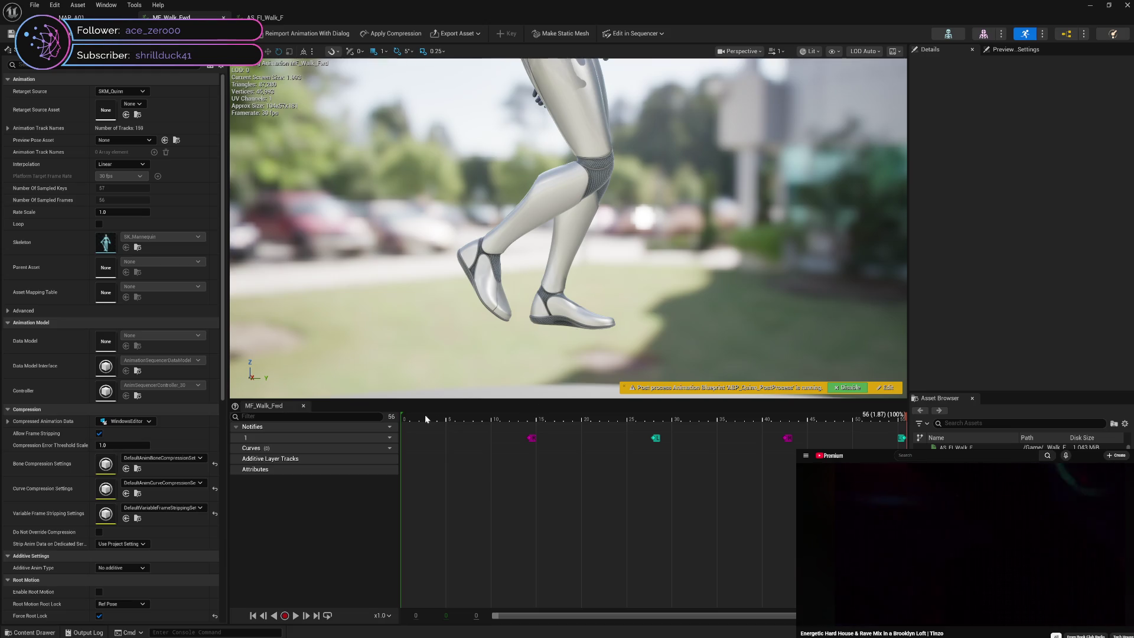
{"action": "mouse_move", "coordinate": [411, 417]}
{"action": "left_mouse_down"}
{"action": "mouse_move", "coordinate": [493, 416]}
{"action": "mouse_move", "coordinate": [448, 417]}
{"action": "mouse_move", "coordinate": [479, 416]}
{"action": "mouse_move", "coordinate": [462, 416]}
{"action": "mouse_move", "coordinate": [495, 425]}
{"action": "mouse_move", "coordinate": [455, 426]}
{"action": "mouse_move", "coordinate": [499, 431]}
{"action": "mouse_move", "coordinate": [470, 430]}
{"action": "mouse_move", "coordinate": [491, 437]}
{"action": "mouse_move", "coordinate": [435, 424]}
{"action": "mouse_move", "coordinate": [513, 433]}
{"action": "mouse_move", "coordinate": [407, 429]}
{"action": "mouse_move", "coordinate": [725, 444]}
{"action": "mouse_move", "coordinate": [431, 449]}
{"action": "mouse_move", "coordinate": [495, 456]}
{"action": "mouse_move", "coordinate": [462, 458]}
{"action": "mouse_move", "coordinate": [477, 459]}
{"action": "left_mouse_up"}
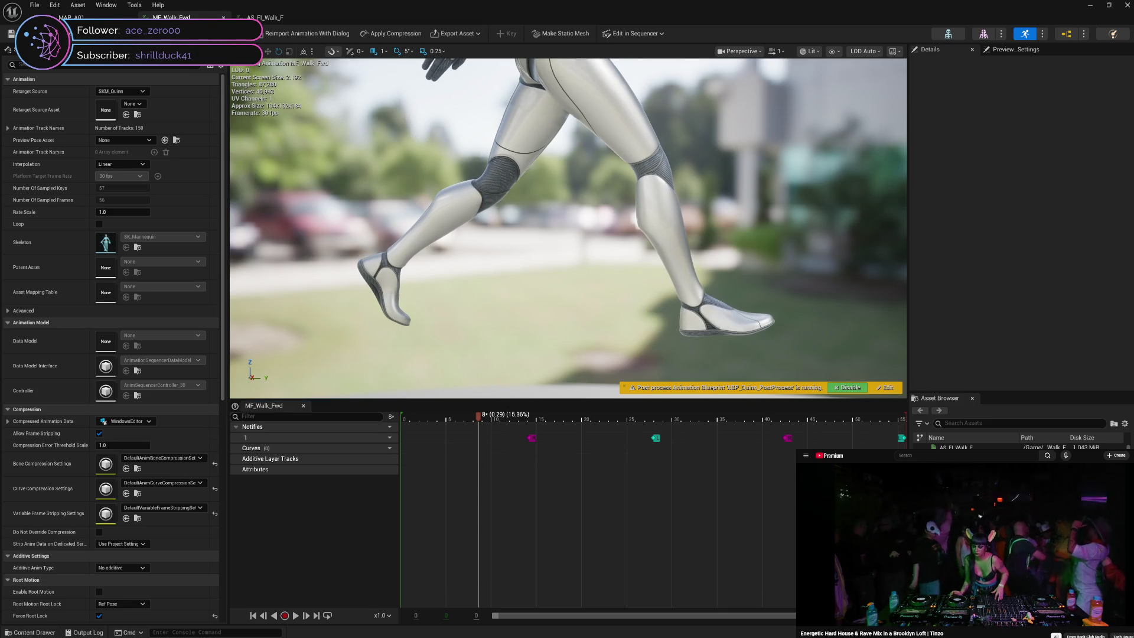
{"action": "mouse_move", "coordinate": [565, 312]}
{"action": "left_mouse_down"}
{"action": "mouse_move", "coordinate": [566, 342]}
{"action": "mouse_move", "coordinate": [543, 319]}
{"action": "mouse_move", "coordinate": [543, 331]}
{"action": "left_mouse_up"}
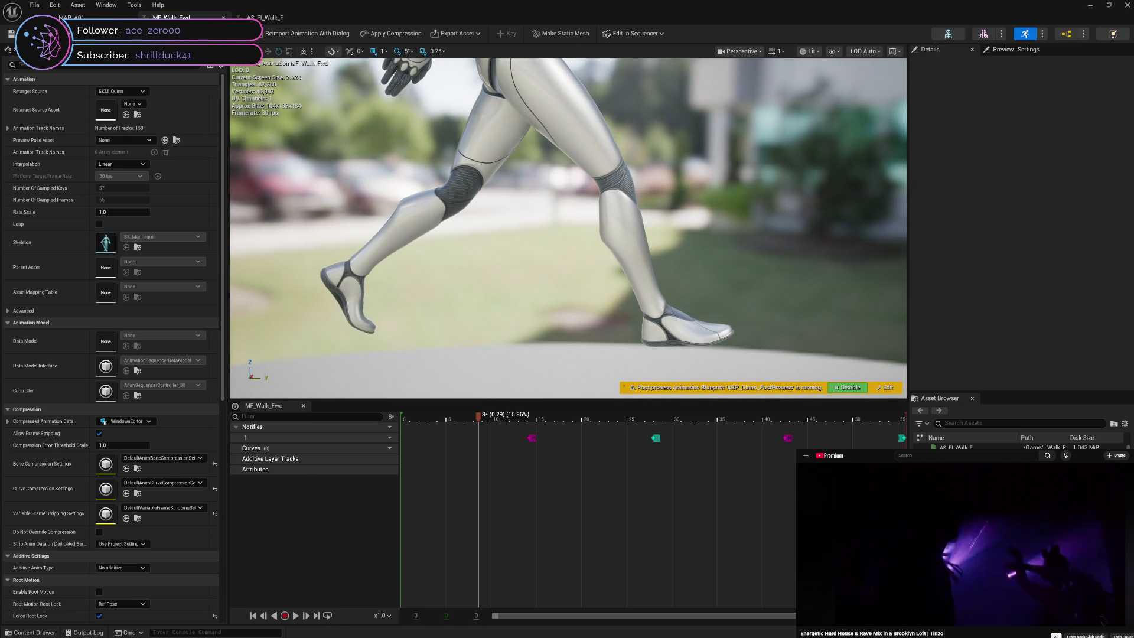
{"action": "scroll", "coordinate": [543, 331], "scroll_direction": "up", "scroll_amount": 1}
{"action": "mouse_move", "coordinate": [543, 331]}
{"action": "left_mouse_down"}
{"action": "mouse_move", "coordinate": [567, 278]}
{"action": "mouse_move", "coordinate": [566, 307]}
{"action": "left_mouse_up"}
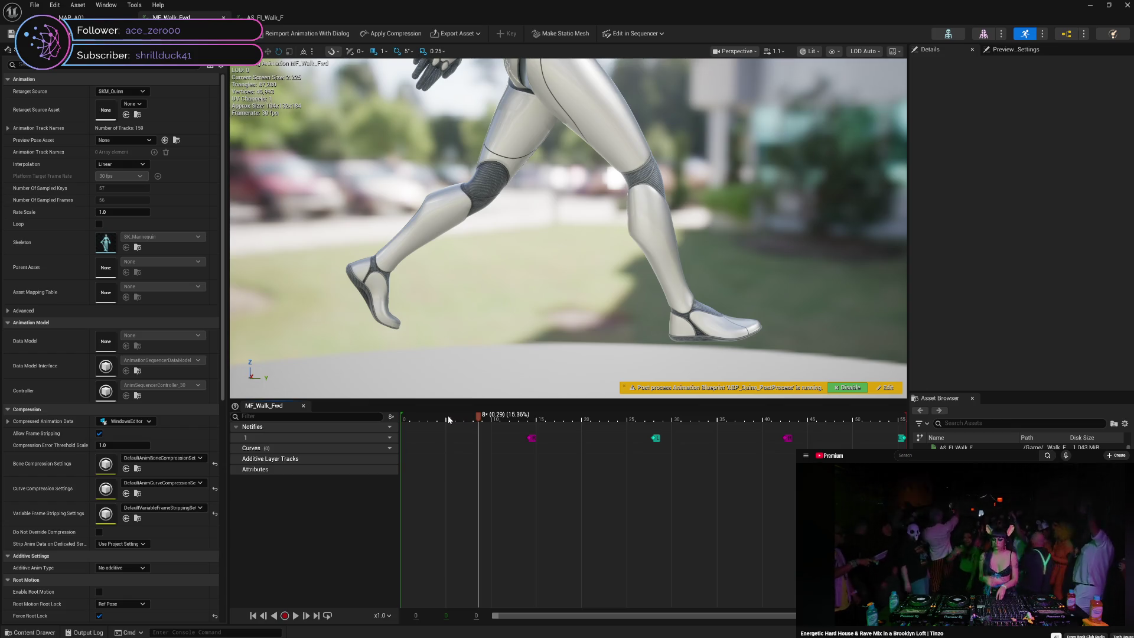
{"action": "mouse_move", "coordinate": [452, 416]}
{"action": "left_mouse_down"}
{"action": "mouse_move", "coordinate": [468, 419]}
{"action": "mouse_move", "coordinate": [397, 416]}
{"action": "mouse_move", "coordinate": [614, 417]}
{"action": "mouse_move", "coordinate": [592, 420]}
{"action": "mouse_move", "coordinate": [634, 421]}
{"action": "mouse_move", "coordinate": [589, 423]}
{"action": "mouse_move", "coordinate": [653, 434]}
{"action": "mouse_move", "coordinate": [583, 437]}
{"action": "mouse_move", "coordinate": [619, 449]}
{"action": "mouse_move", "coordinate": [527, 446]}
{"action": "mouse_move", "coordinate": [835, 443]}
{"action": "left_mouse_up"}
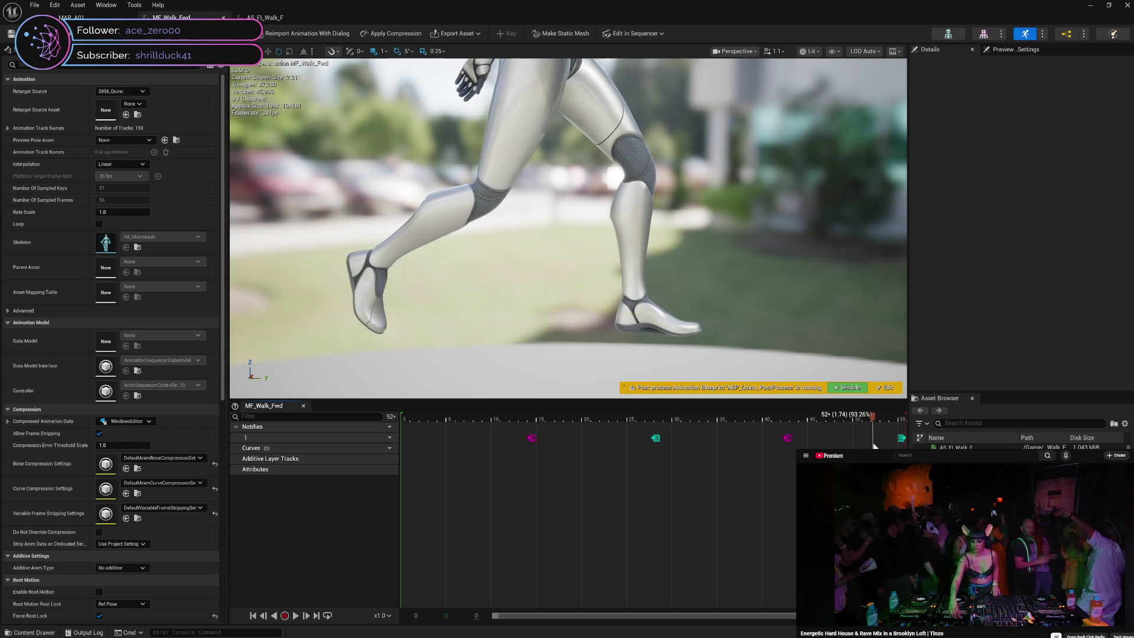
{"action": "mouse_move", "coordinate": [876, 446]}
{"action": "left_mouse_down"}
{"action": "mouse_move", "coordinate": [388, 446]}
{"action": "mouse_move", "coordinate": [461, 437]}
{"action": "mouse_move", "coordinate": [434, 445]}
{"action": "mouse_move", "coordinate": [716, 463]}
{"action": "left_mouse_up"}
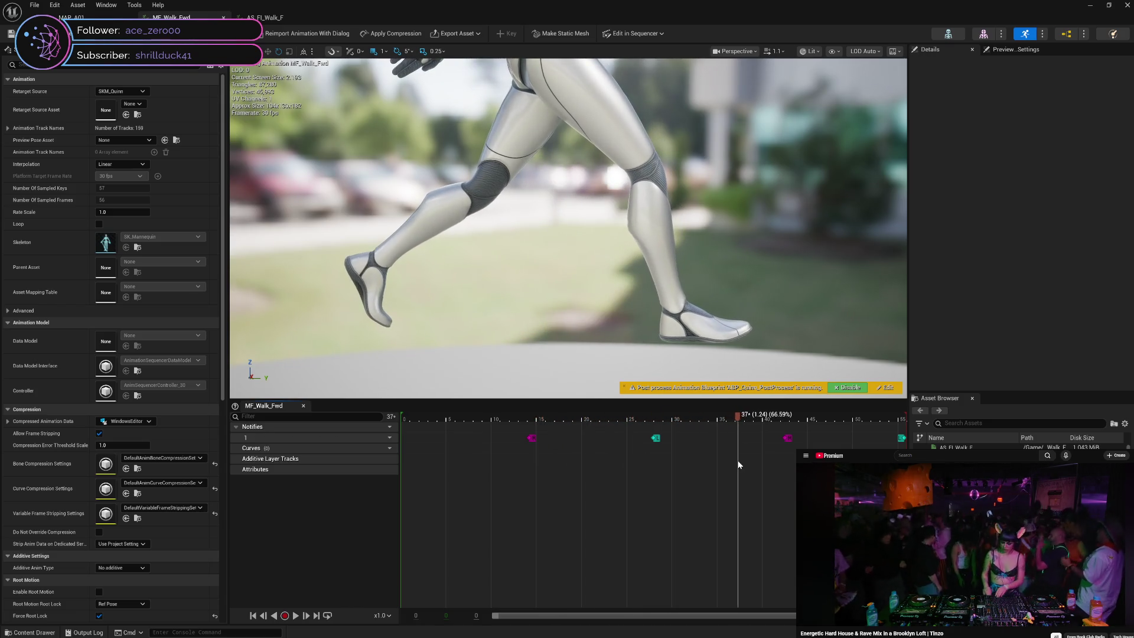
{"action": "mouse_move", "coordinate": [713, 471]}
{"action": "left_mouse_down"}
{"action": "mouse_move", "coordinate": [858, 470]}
{"action": "mouse_move", "coordinate": [375, 449]}
{"action": "mouse_move", "coordinate": [851, 481]}
{"action": "mouse_move", "coordinate": [395, 480]}
{"action": "mouse_move", "coordinate": [883, 486]}
{"action": "mouse_move", "coordinate": [378, 501]}
{"action": "left_mouse_up"}
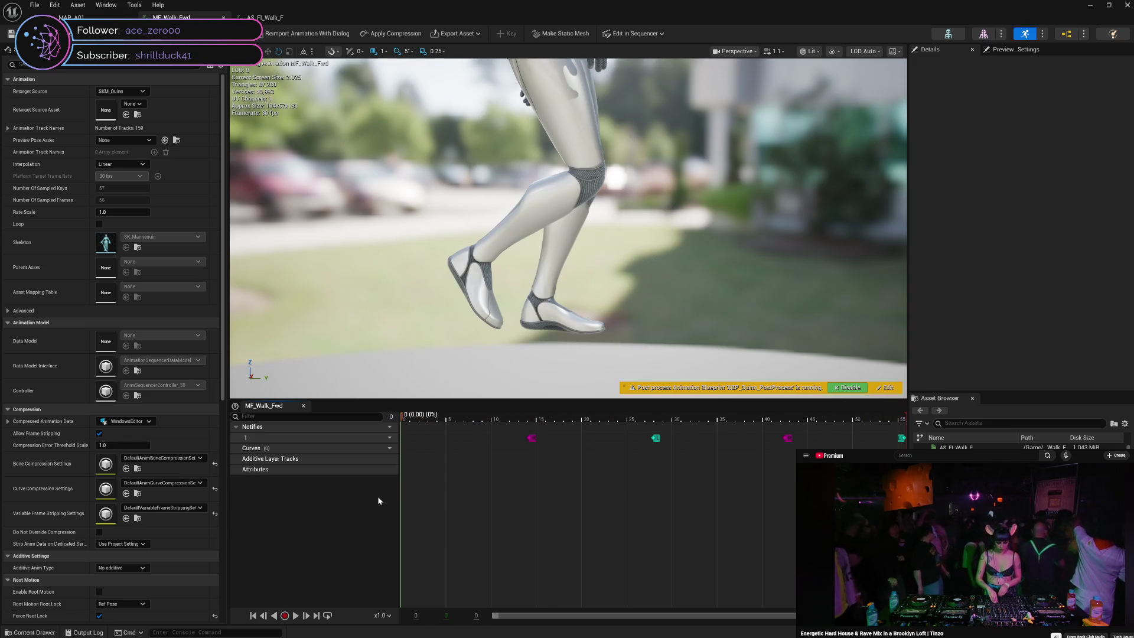
{"action": "mouse_move", "coordinate": [379, 501]}
{"action": "left_mouse_down"}
{"action": "mouse_move", "coordinate": [505, 489]}
{"action": "mouse_move", "coordinate": [852, 515]}
{"action": "mouse_move", "coordinate": [392, 504]}
{"action": "mouse_move", "coordinate": [466, 492]}
{"action": "mouse_move", "coordinate": [864, 511]}
{"action": "left_mouse_up"}
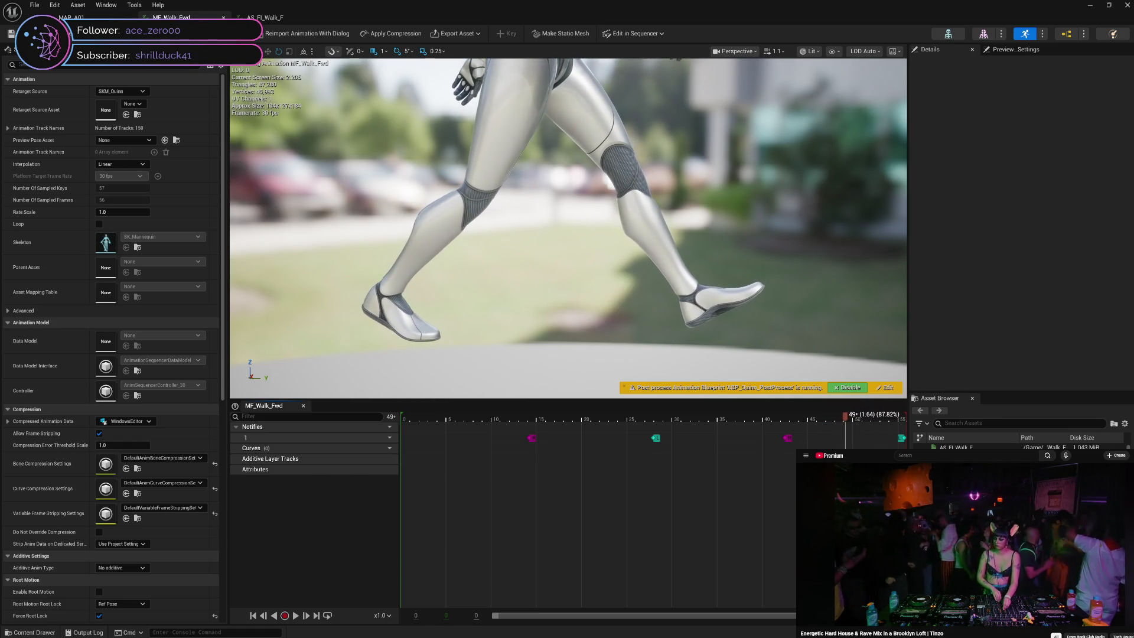
- Scrub the reference walk to frame 43, view AS_FL_Walk_F, then return to MAP_A01
{"action": "mouse_move", "coordinate": [860, 512]}
{"action": "left_mouse_down"}
{"action": "mouse_move", "coordinate": [791, 531]}
{"action": "mouse_move", "coordinate": [389, 487]}
{"action": "mouse_move", "coordinate": [442, 481]}
{"action": "mouse_move", "coordinate": [388, 486]}
{"action": "mouse_move", "coordinate": [496, 483]}
{"action": "mouse_move", "coordinate": [380, 490]}
{"action": "mouse_move", "coordinate": [481, 482]}
{"action": "mouse_move", "coordinate": [511, 484]}
{"action": "mouse_move", "coordinate": [470, 490]}
{"action": "mouse_move", "coordinate": [893, 505]}
{"action": "mouse_move", "coordinate": [402, 494]}
{"action": "mouse_move", "coordinate": [903, 507]}
{"action": "left_mouse_up"}
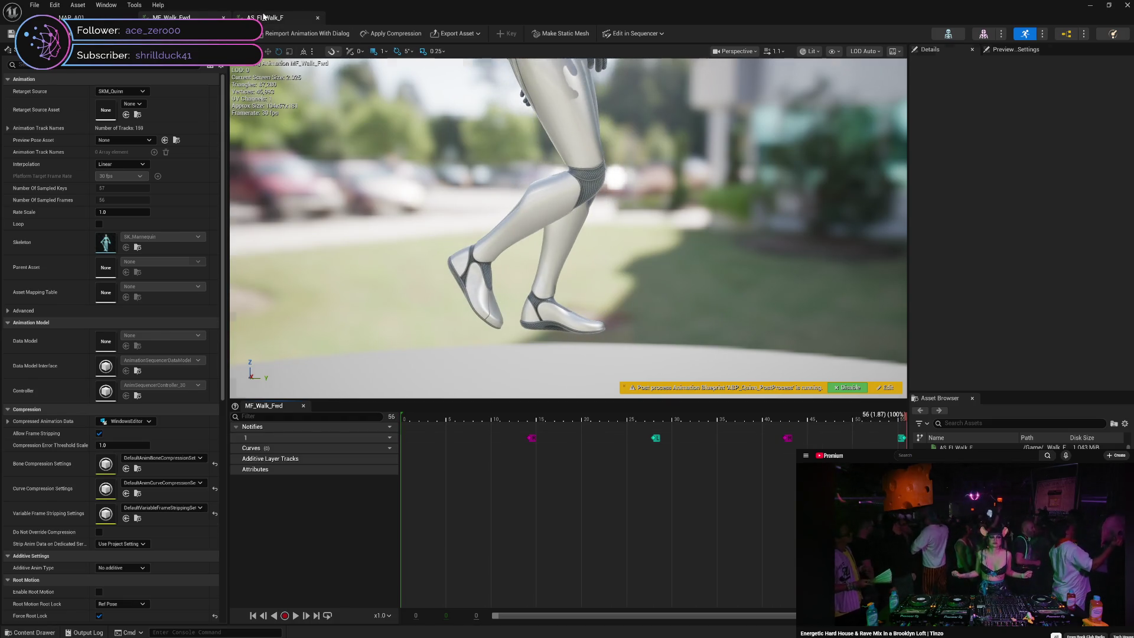
{"action": "left_click", "coordinate": [264, 16]}
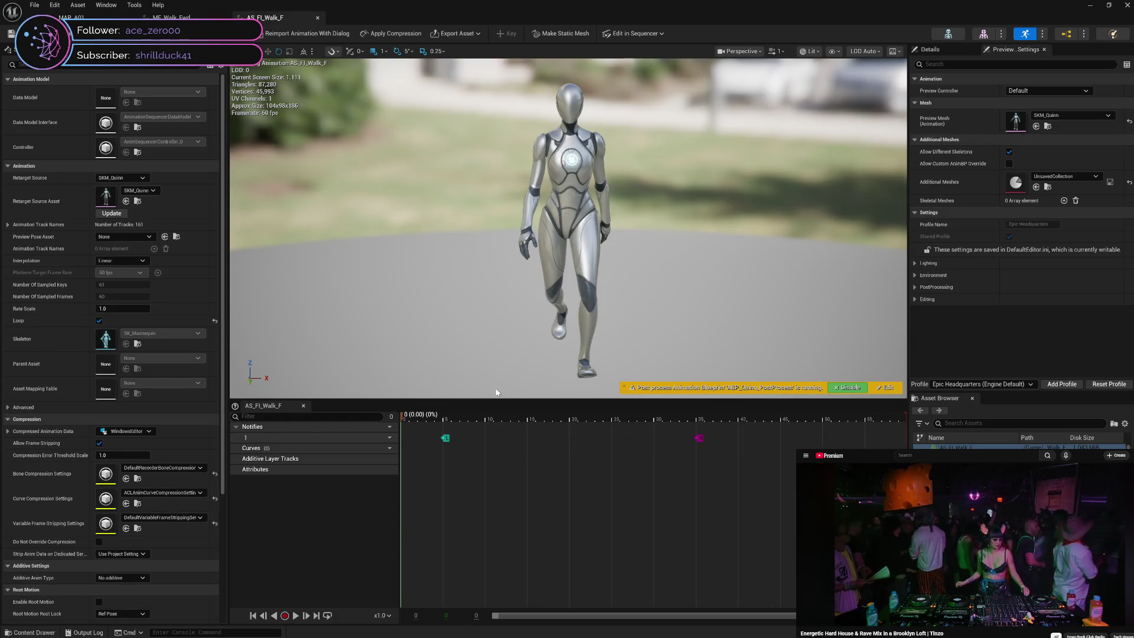
{"action": "left_click", "coordinate": [110, 17]}
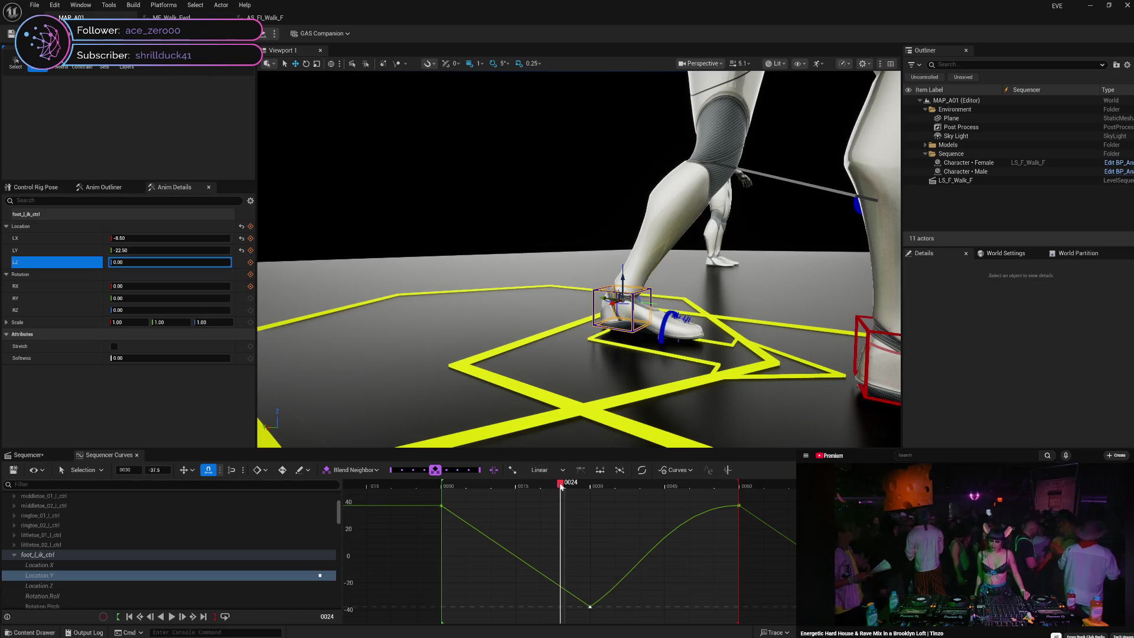
- Review the left foot at frames 20, 28 and 8 from a wide side view, then select the body control
{"action": "mouse_move", "coordinate": [563, 486]}
{"action": "left_mouse_down"}
{"action": "mouse_move", "coordinate": [602, 485]}
{"action": "mouse_move", "coordinate": [444, 484]}
{"action": "mouse_move", "coordinate": [631, 514]}
{"action": "mouse_move", "coordinate": [732, 506]}
{"action": "left_mouse_up"}
{"action": "mouse_move", "coordinate": [748, 507]}
{"action": "left_mouse_down"}
{"action": "mouse_move", "coordinate": [555, 540]}
{"action": "mouse_move", "coordinate": [640, 561]}
{"action": "mouse_move", "coordinate": [590, 566]}
{"action": "left_mouse_up"}
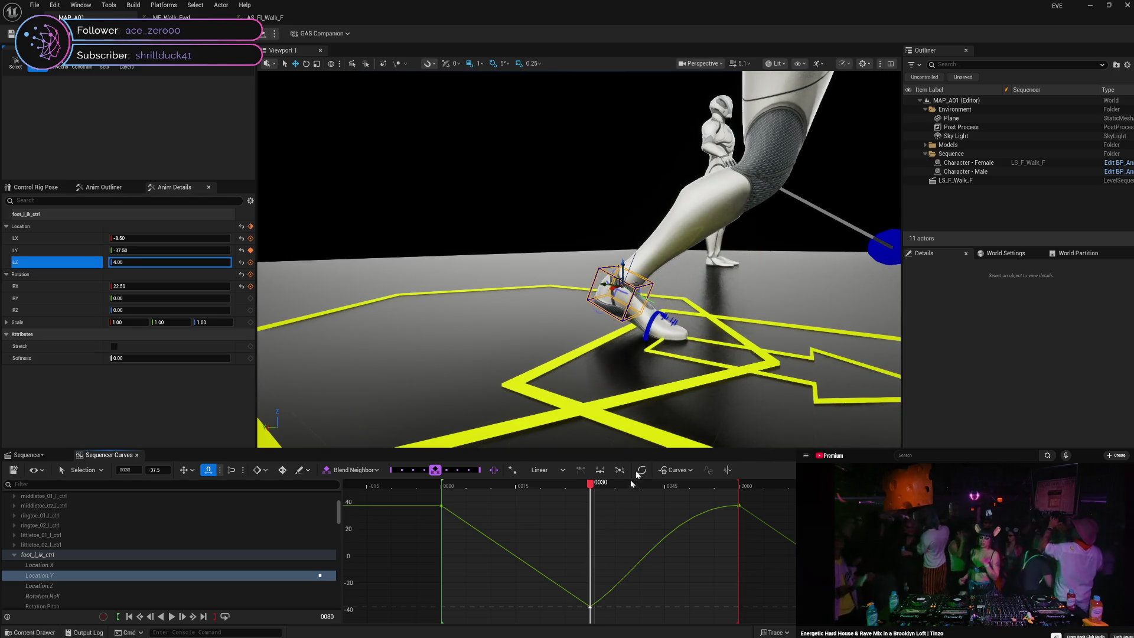
{"action": "left_click_drag", "start_coordinate": [592, 346], "coordinate": [582, 425]}
{"action": "mouse_move", "coordinate": [590, 485]}
{"action": "left_mouse_down"}
{"action": "mouse_move", "coordinate": [435, 493]}
{"action": "mouse_move", "coordinate": [621, 498]}
{"action": "mouse_move", "coordinate": [567, 510]}
{"action": "mouse_move", "coordinate": [607, 513]}
{"action": "mouse_move", "coordinate": [440, 518]}
{"action": "mouse_move", "coordinate": [592, 526]}
{"action": "left_mouse_up"}
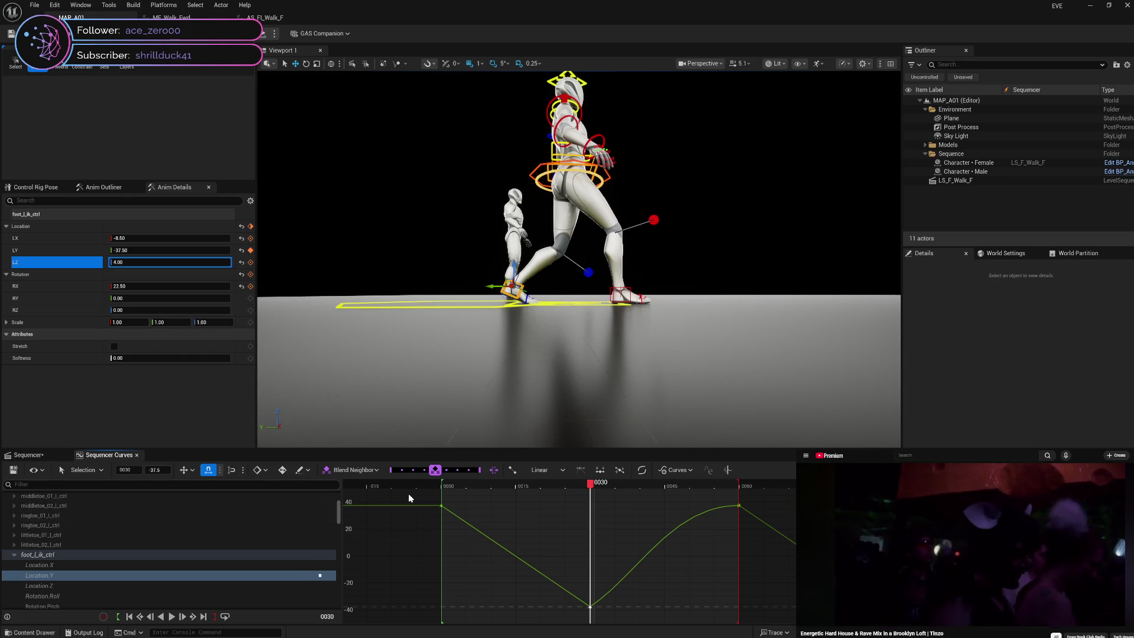
{"action": "left_click", "coordinate": [538, 169]}
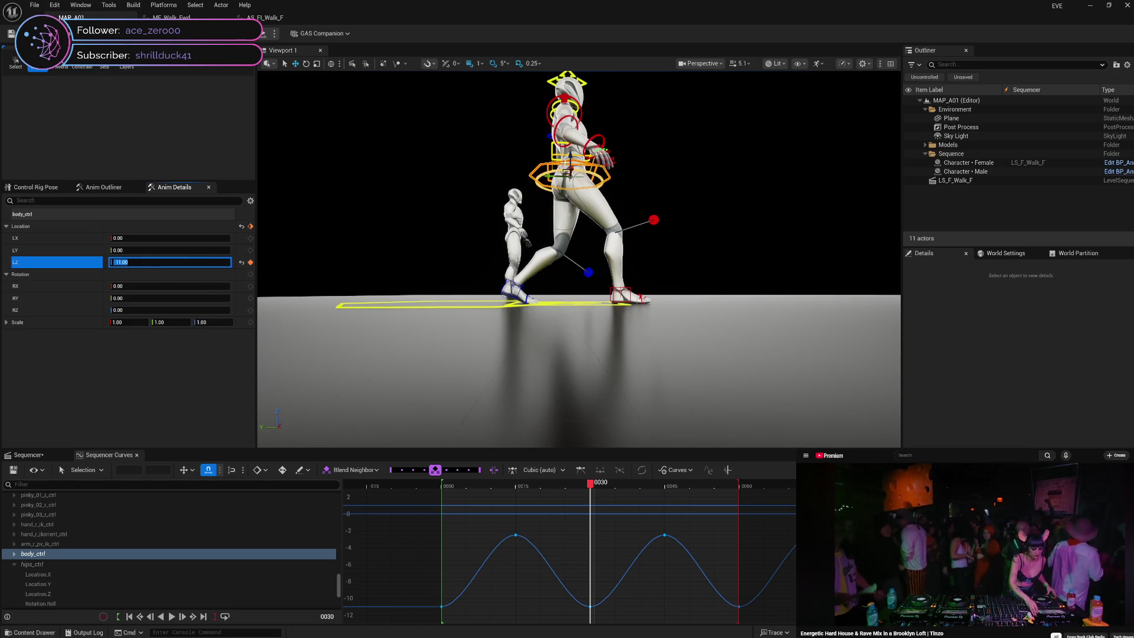
- Key the body control's Z location at -8 on frames 30 and 0
{"action": "type", "text": "-8"}
{"action": "key", "text": "Return"}
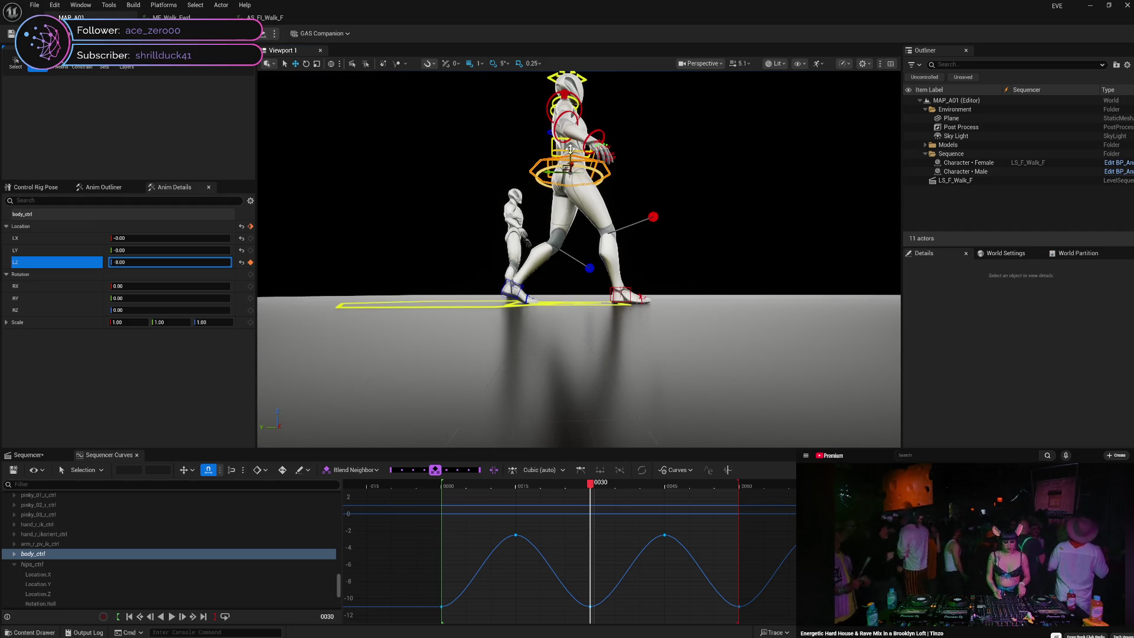
{"action": "left_click", "coordinate": [250, 262]}
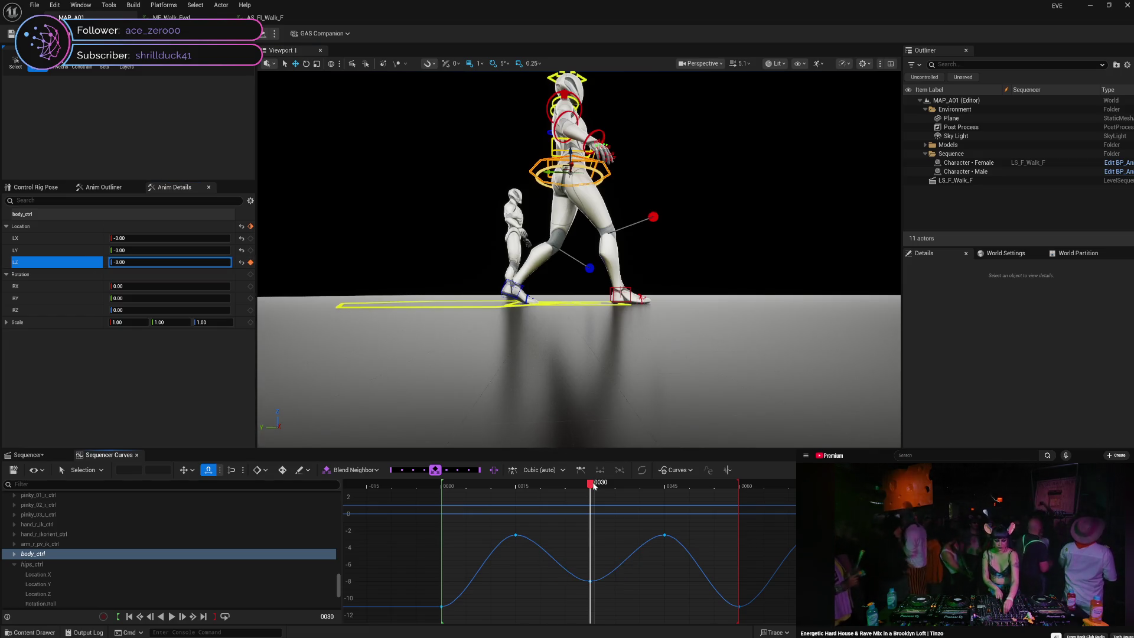
{"action": "left_click_drag", "start_coordinate": [587, 486], "coordinate": [442, 485]}
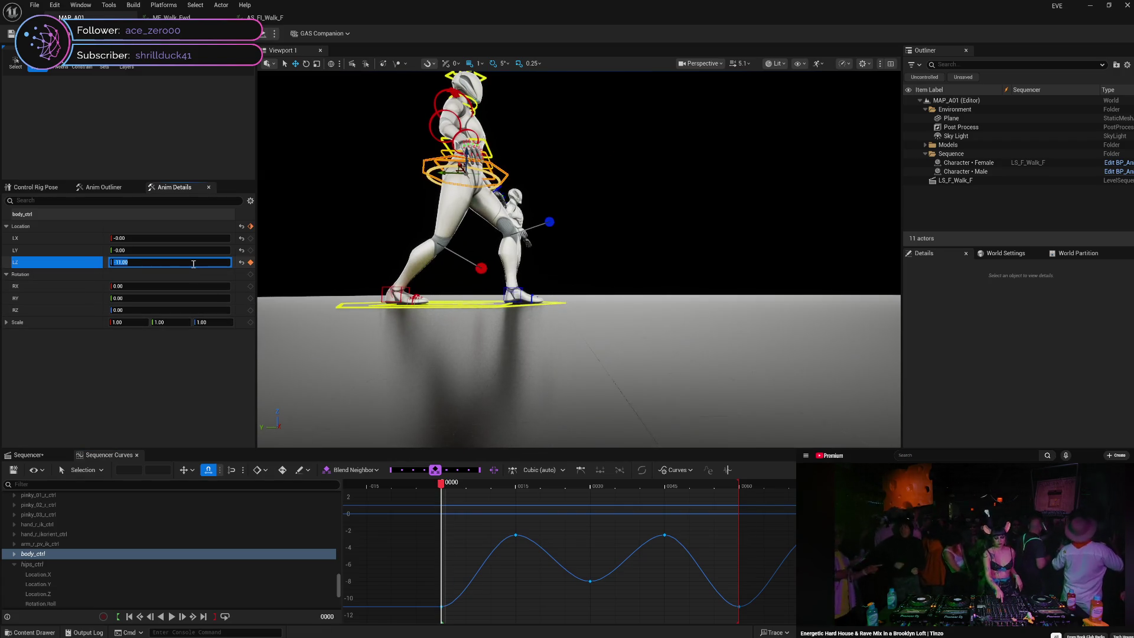
{"action": "type", "text": "8"}
{"action": "key", "text": "Return"}
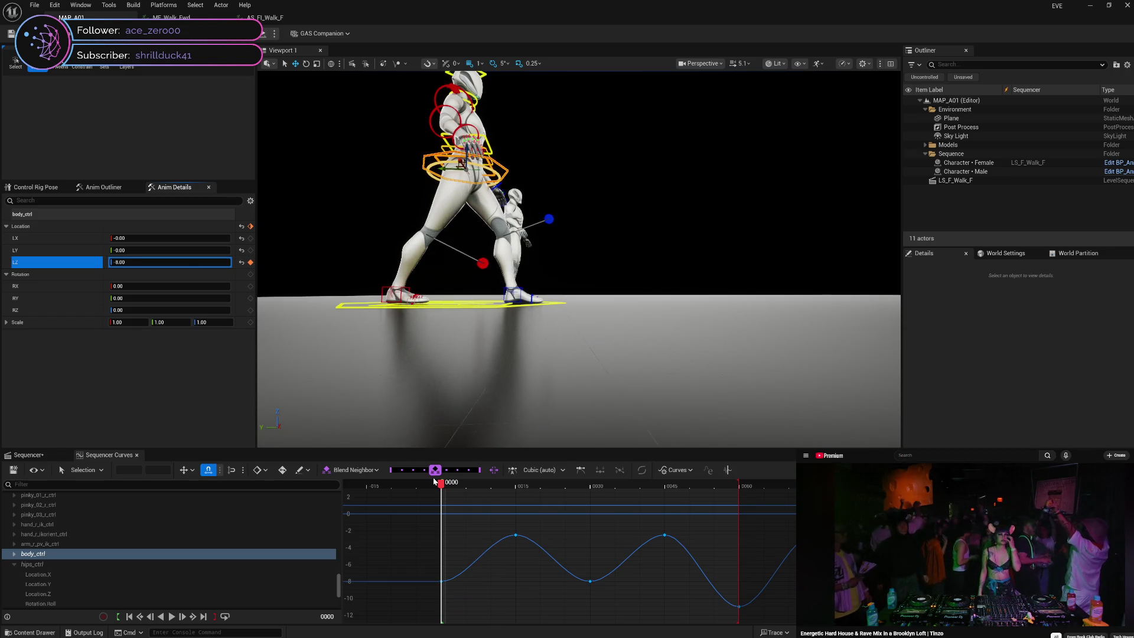
- Key body Z at -8 on frames 60, 90 and 120, then play the walk in reverse
{"action": "mouse_move", "coordinate": [447, 487]}
{"action": "left_mouse_down"}
{"action": "mouse_move", "coordinate": [874, 509]}
{"action": "mouse_move", "coordinate": [437, 499]}
{"action": "mouse_move", "coordinate": [504, 551]}
{"action": "mouse_move", "coordinate": [741, 535]}
{"action": "left_mouse_up"}
{"action": "left_click", "coordinate": [167, 262]}
{"action": "type", "text": "-8"}
{"action": "key", "text": "Return"}
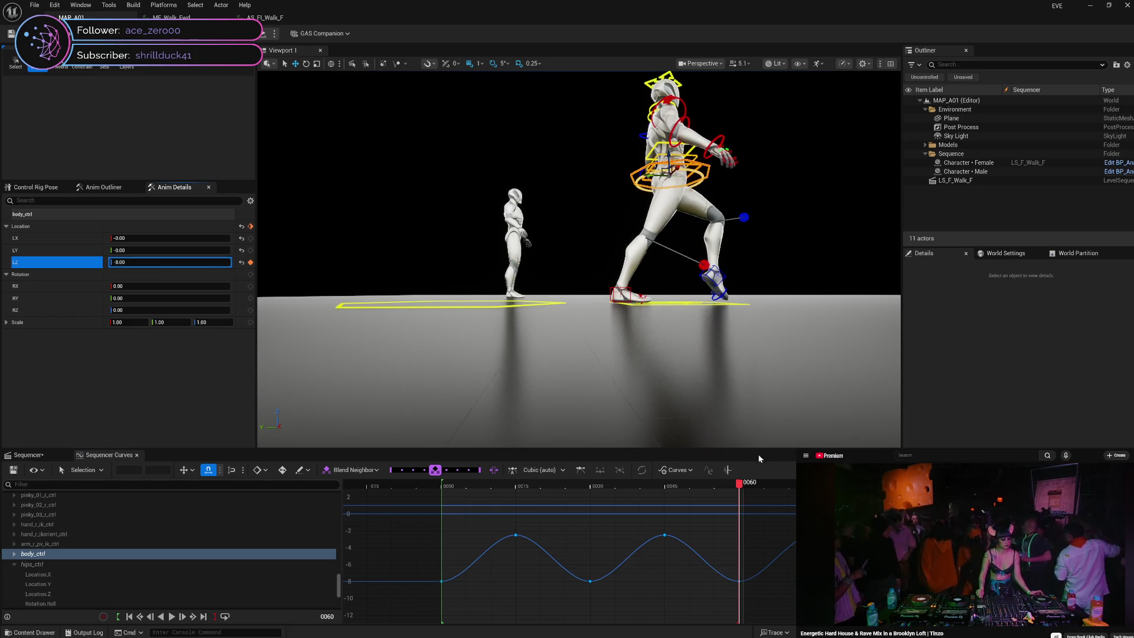
{"action": "left_click_drag", "start_coordinate": [741, 485], "coordinate": [886, 485]}
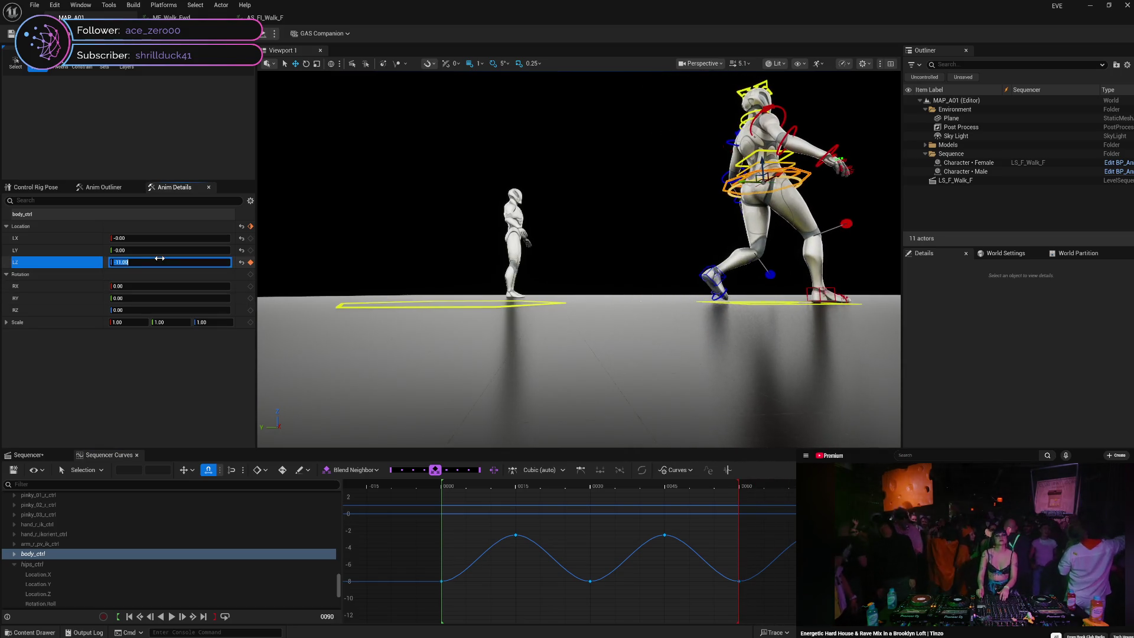
{"action": "type", "text": "-8"}
{"action": "key", "text": "Return"}
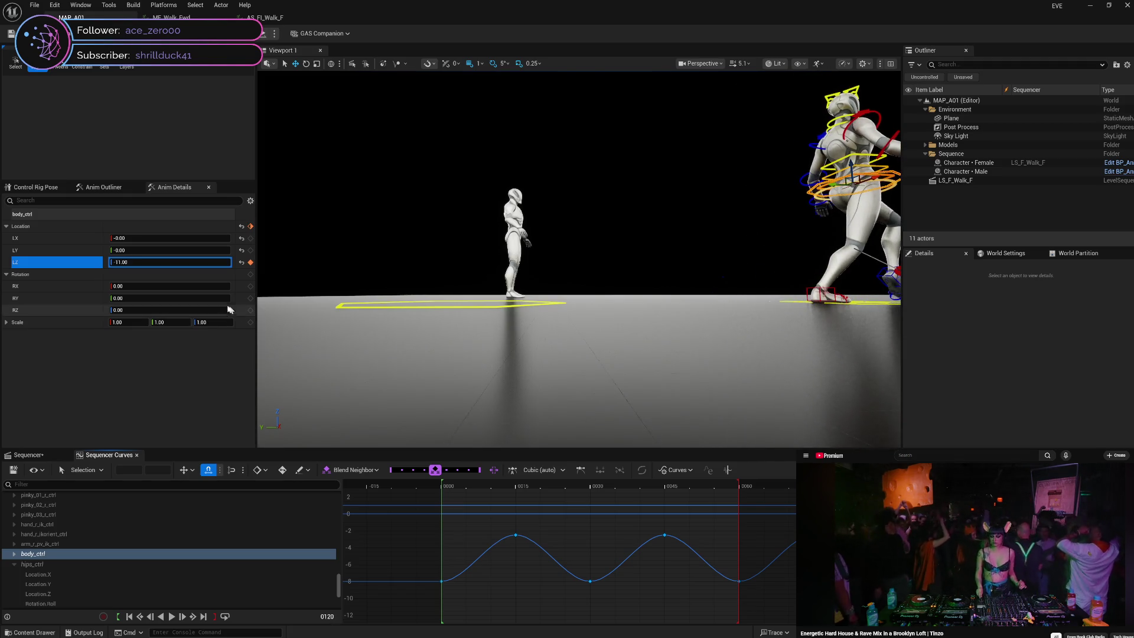
{"action": "type", "text": "-8"}
{"action": "key", "text": "Return"}
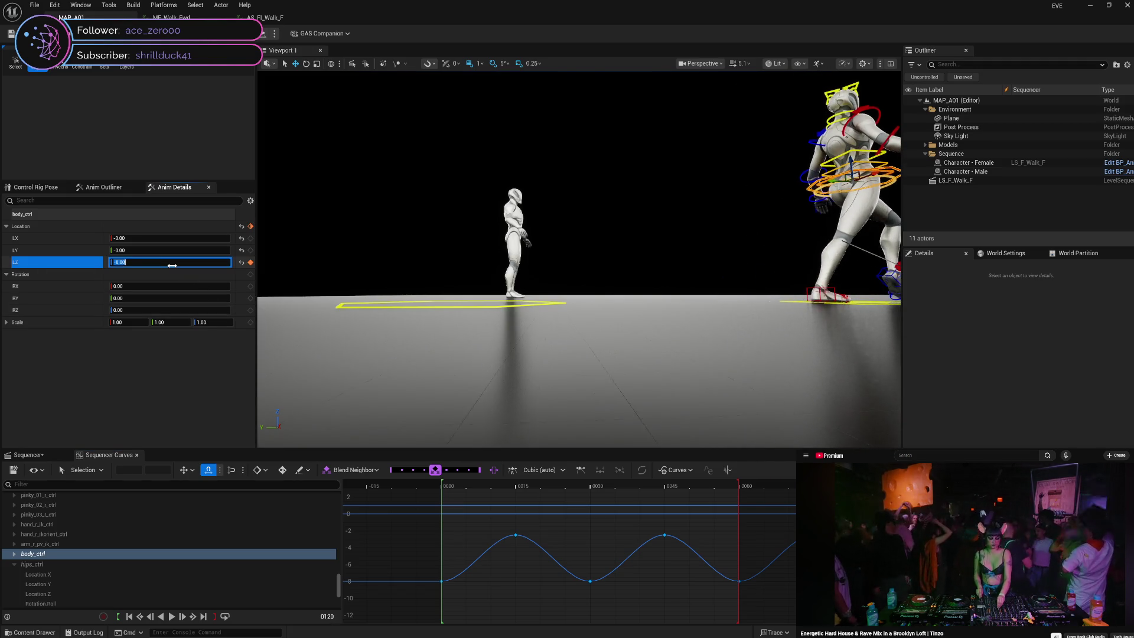
{"action": "left_click", "coordinate": [251, 263]}
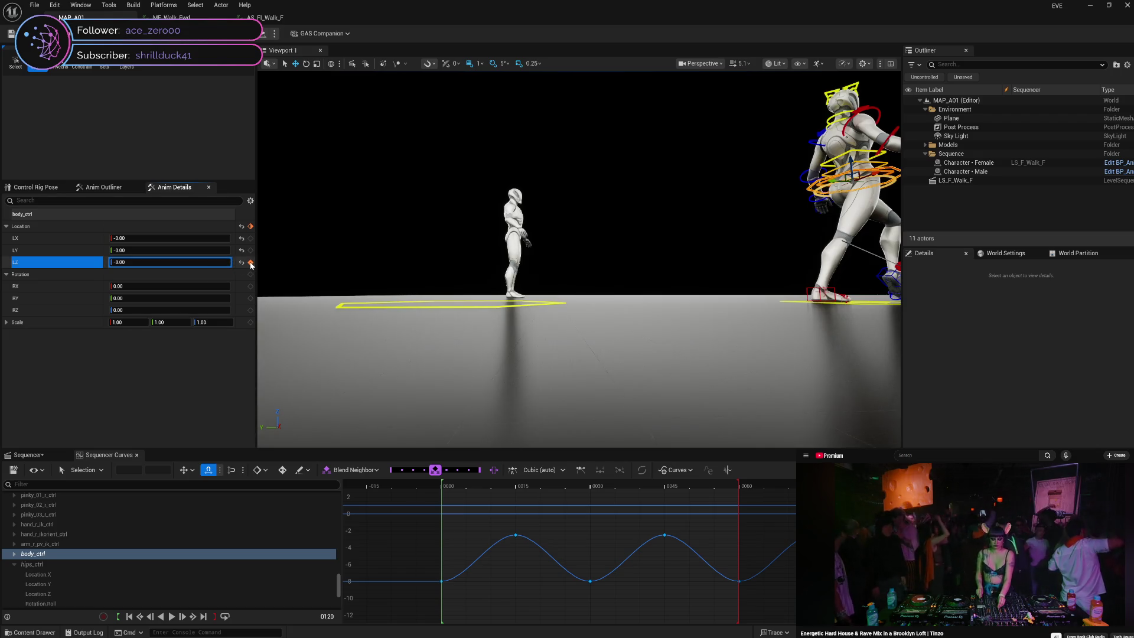
{"action": "key", "text": "j"}
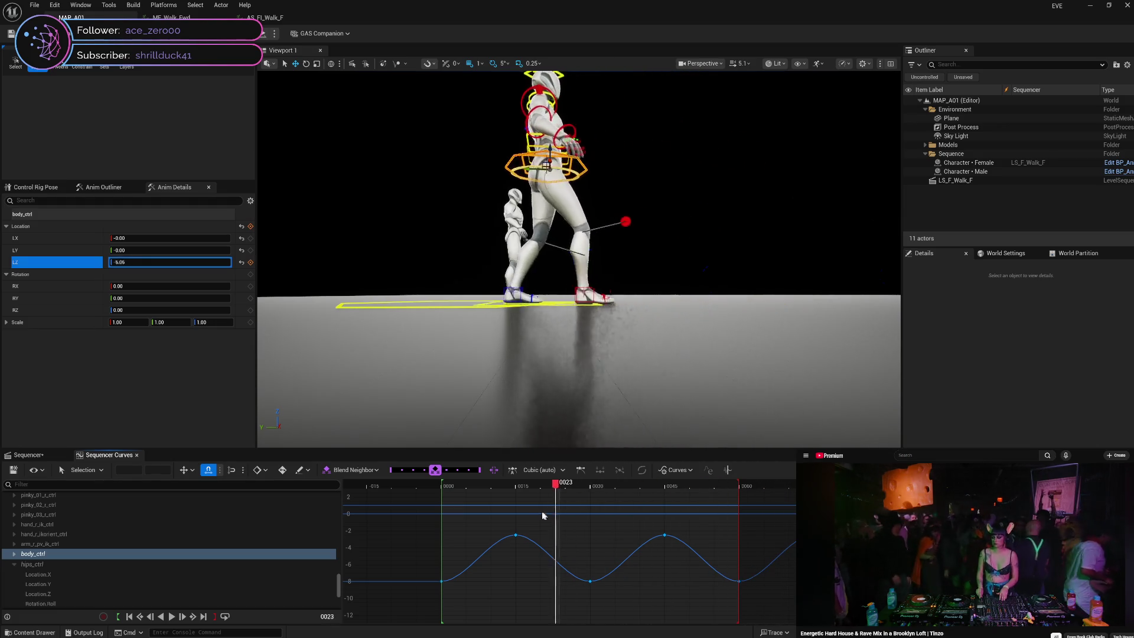
{"action": "key", "text": "l"}
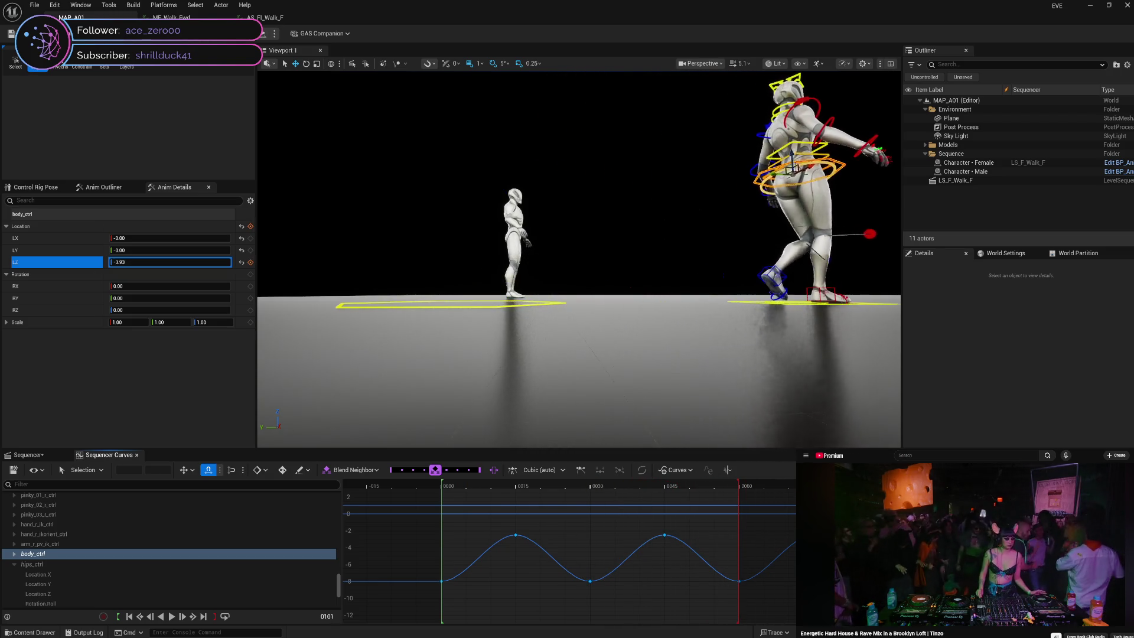
{"action": "left_click", "coordinate": [714, 483]}
{"action": "mouse_move", "coordinate": [688, 580]}
{"action": "left_mouse_down"}
{"action": "mouse_move", "coordinate": [458, 592]}
{"action": "mouse_move", "coordinate": [756, 588]}
{"action": "mouse_move", "coordinate": [447, 616]}
{"action": "left_mouse_up"}
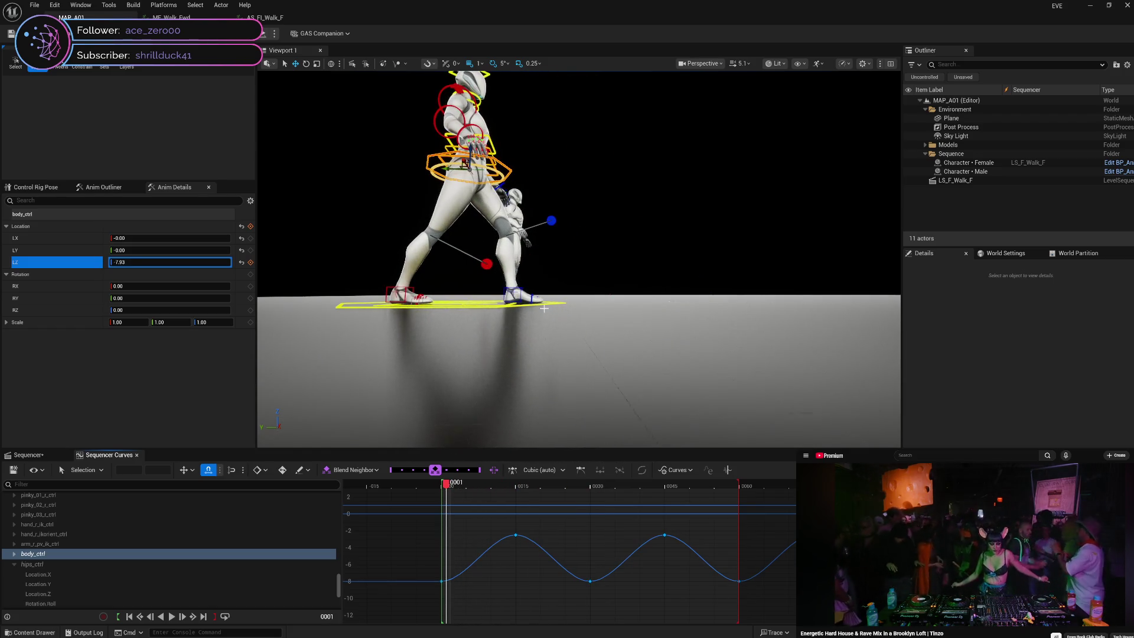
- Select the left foot IK control and isolate its Rotation.Roll curve
{"action": "left_click", "coordinate": [536, 289]}
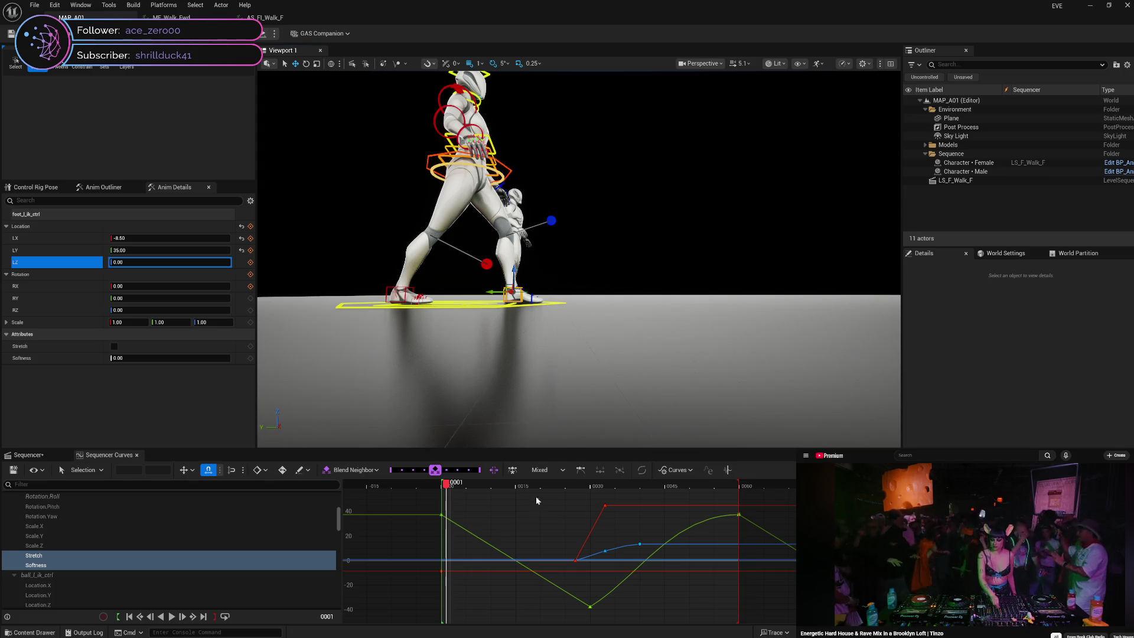
{"action": "left_click_drag", "start_coordinate": [447, 484], "coordinate": [744, 487]}
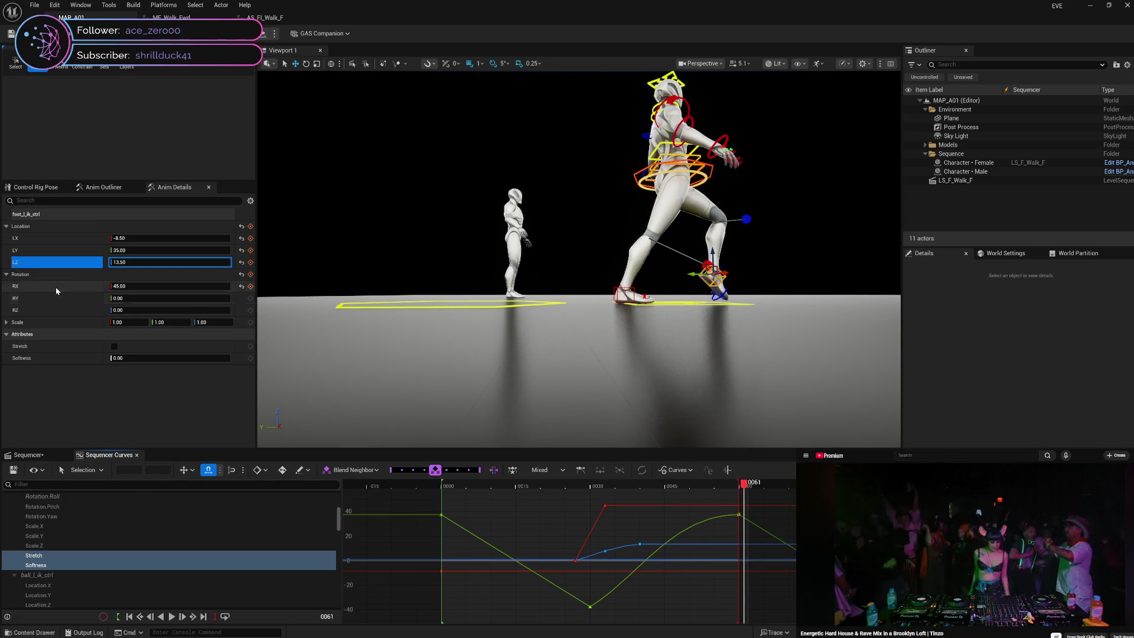
{"action": "scroll", "coordinate": [97, 526], "scroll_direction": "up", "scroll_amount": 1}
{"action": "left_click", "coordinate": [15, 588]}
{"action": "key", "text": "Left"}
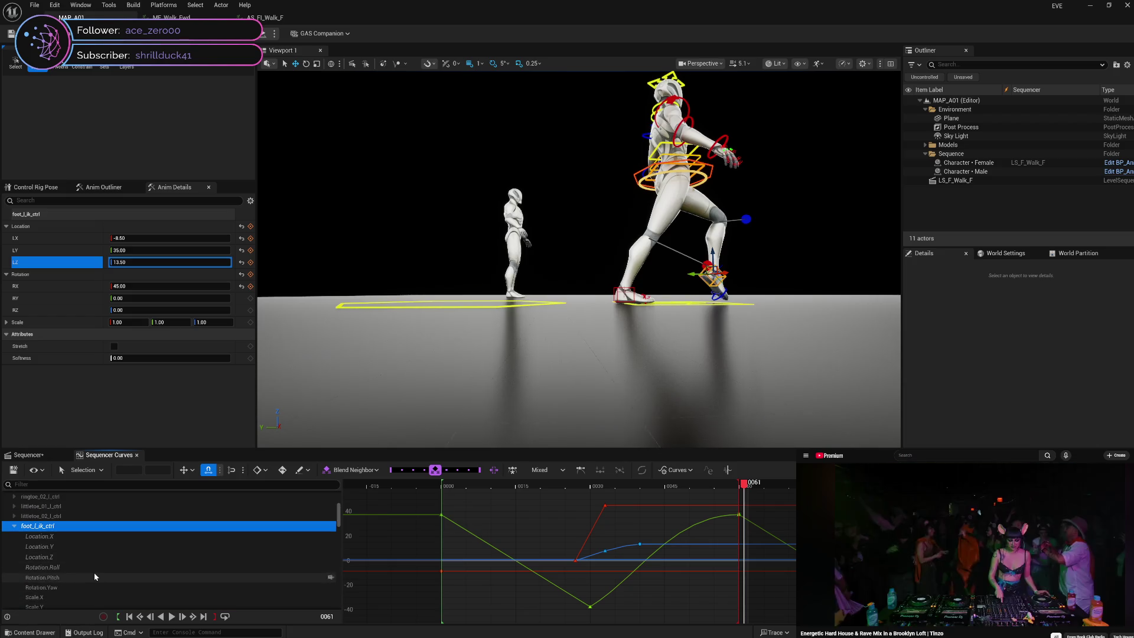
{"action": "left_click", "coordinate": [94, 568]}
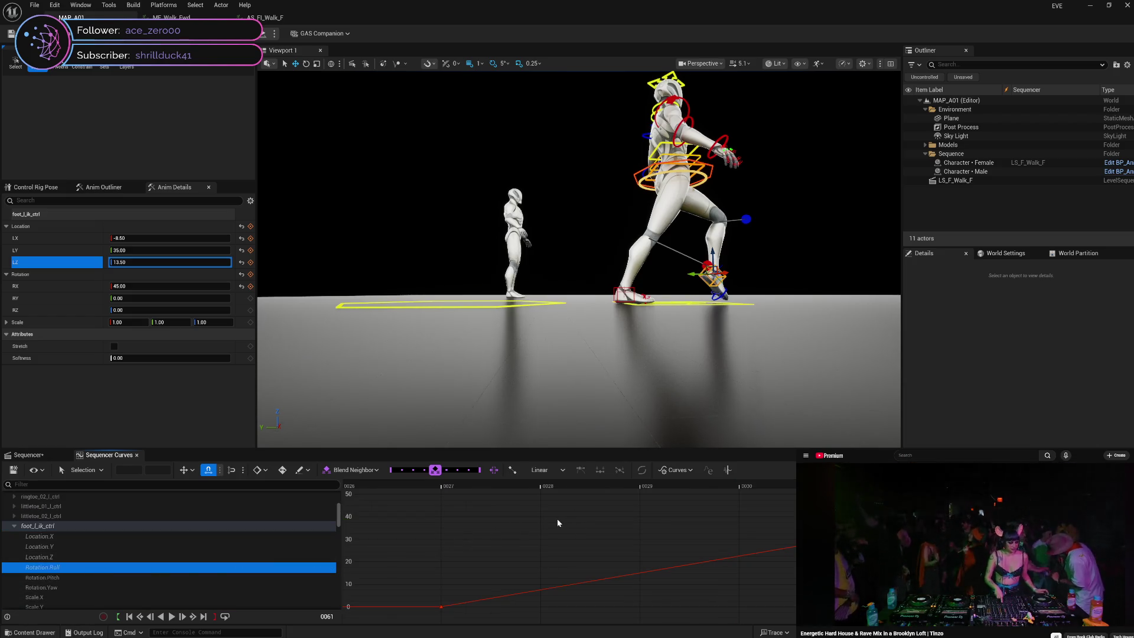
- Step through frames 27–33 comparing the foot's roll, then restore the keyframe track list
{"action": "left_click", "coordinate": [441, 485]}
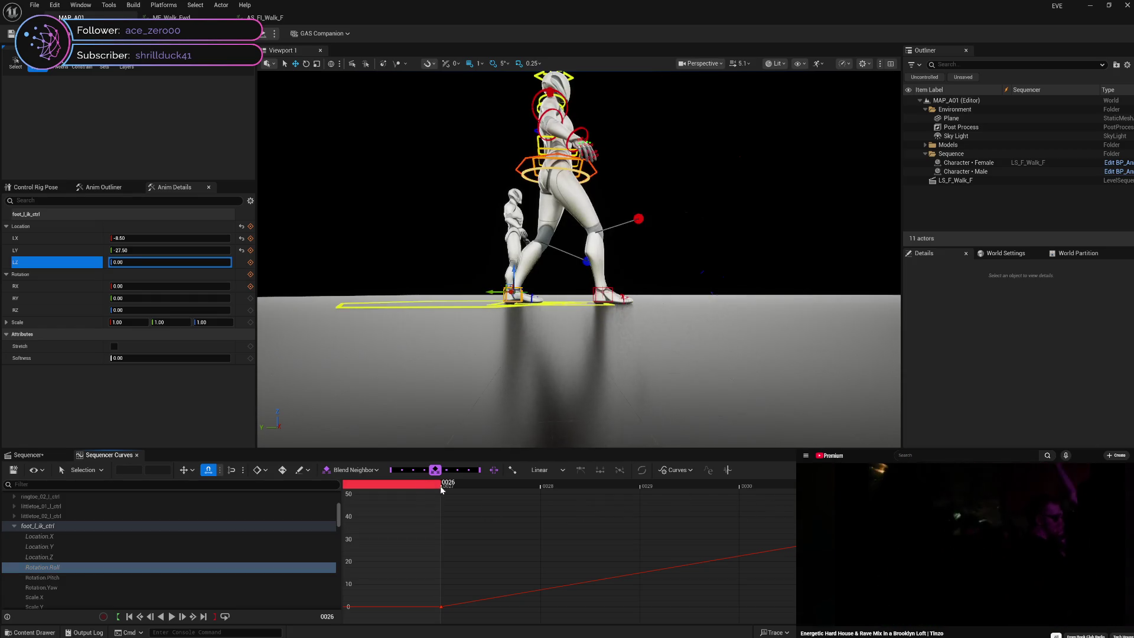
{"action": "left_click_drag", "start_coordinate": [428, 487], "coordinate": [462, 488]}
{"action": "left_click_drag", "start_coordinate": [538, 494], "coordinate": [944, 496]}
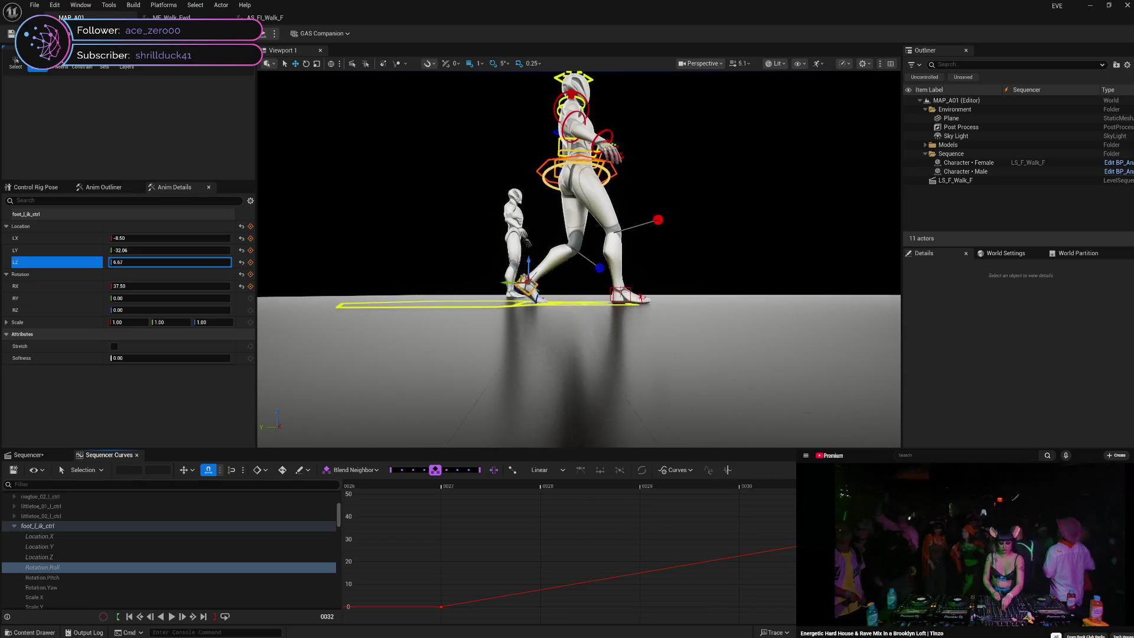
{"action": "key", "text": "Right"}
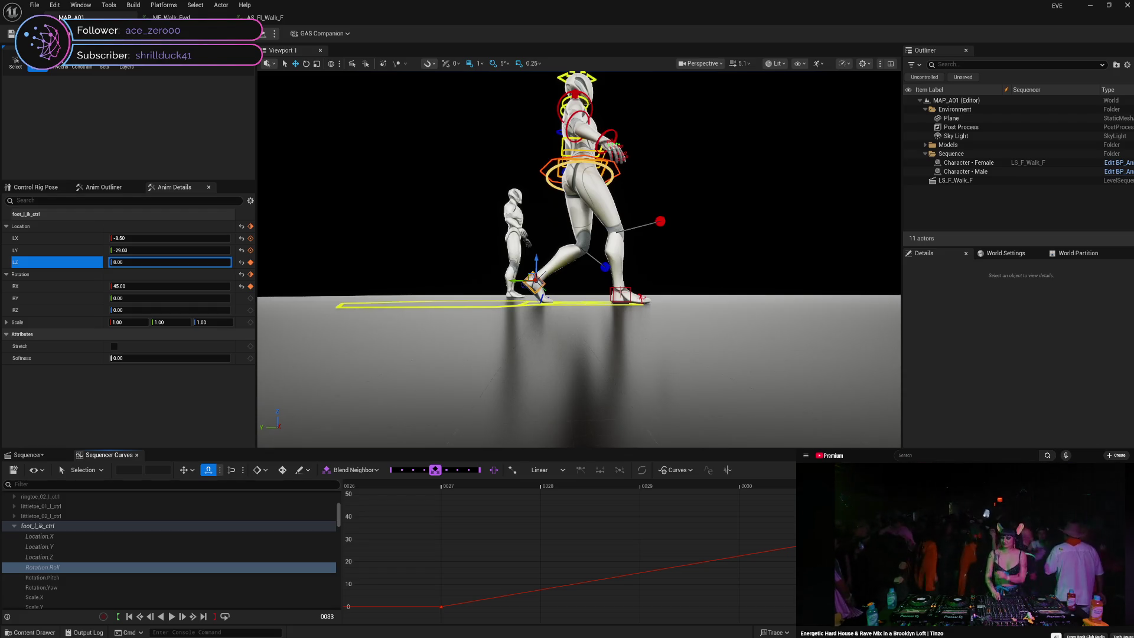
{"action": "key", "text": "Left"}
{"action": "key", "text": "Left"}
{"action": "key", "text": "Left"}
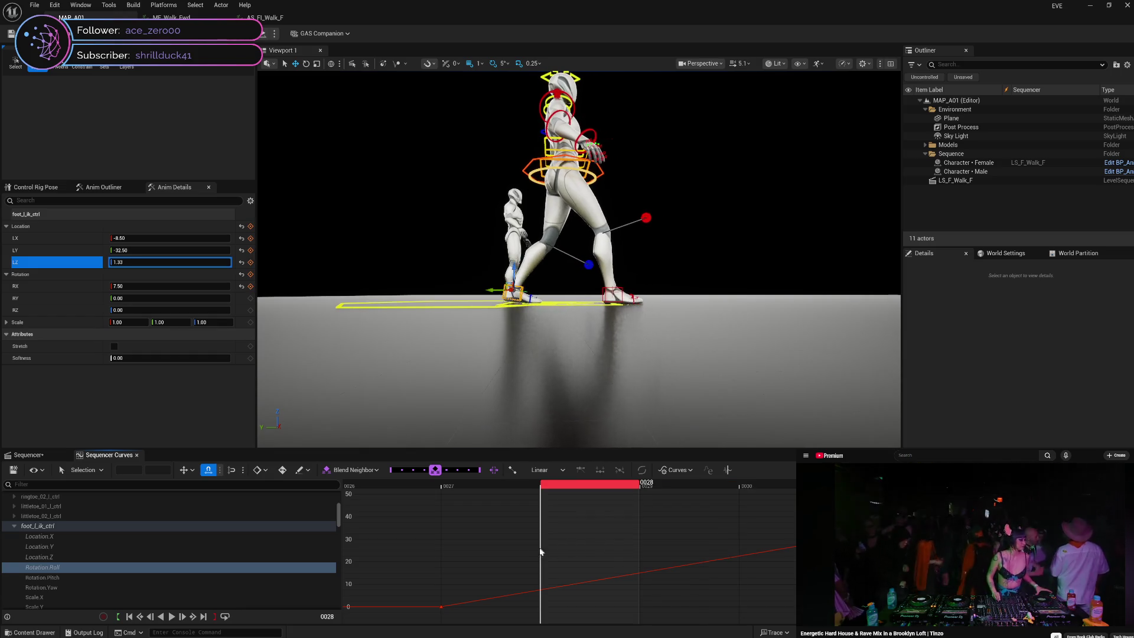
{"action": "key", "text": "Right"}
{"action": "key", "text": "Right"}
{"action": "key", "text": "Right"}
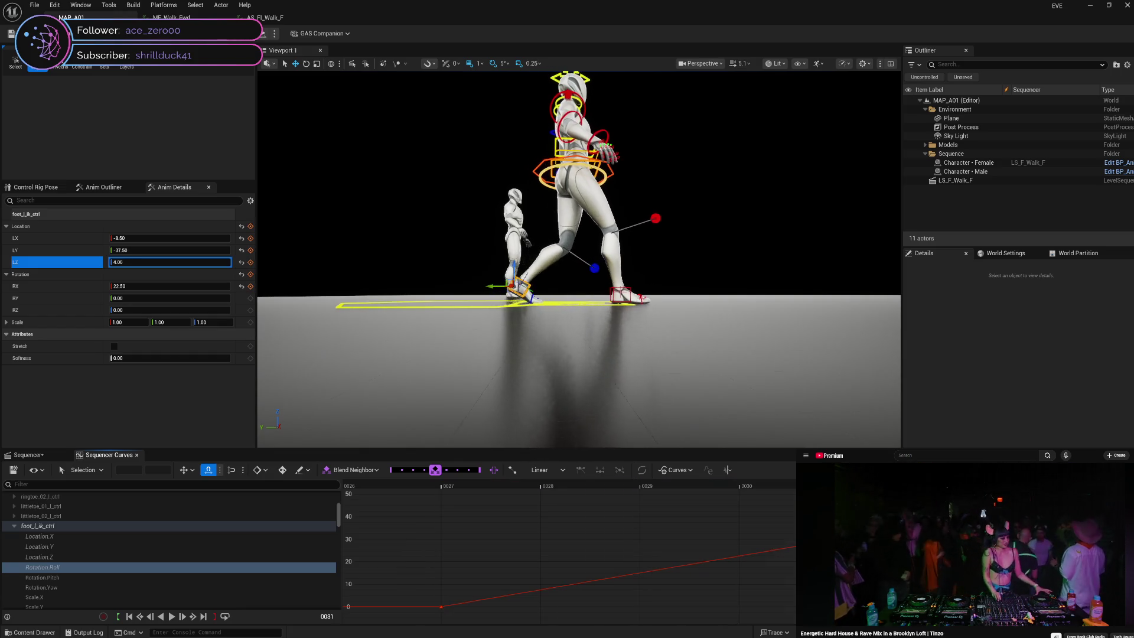
{"action": "key", "text": "Right"}
{"action": "key", "text": "Right"}
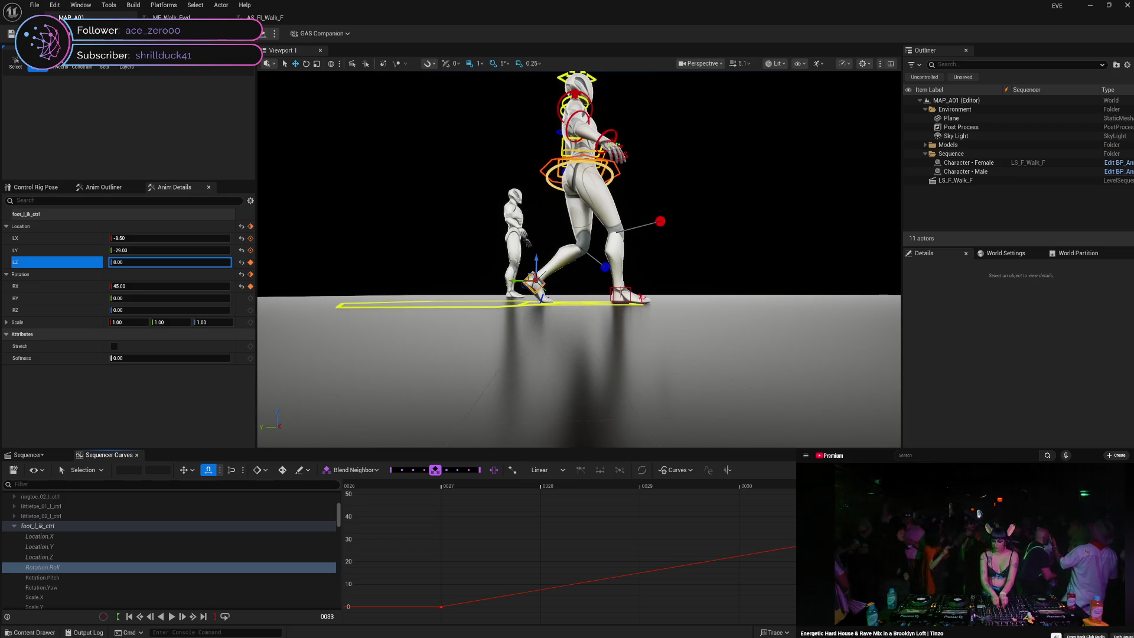
{"action": "key", "text": "Left"}
{"action": "key", "text": "Left"}
{"action": "key", "text": "Left"}
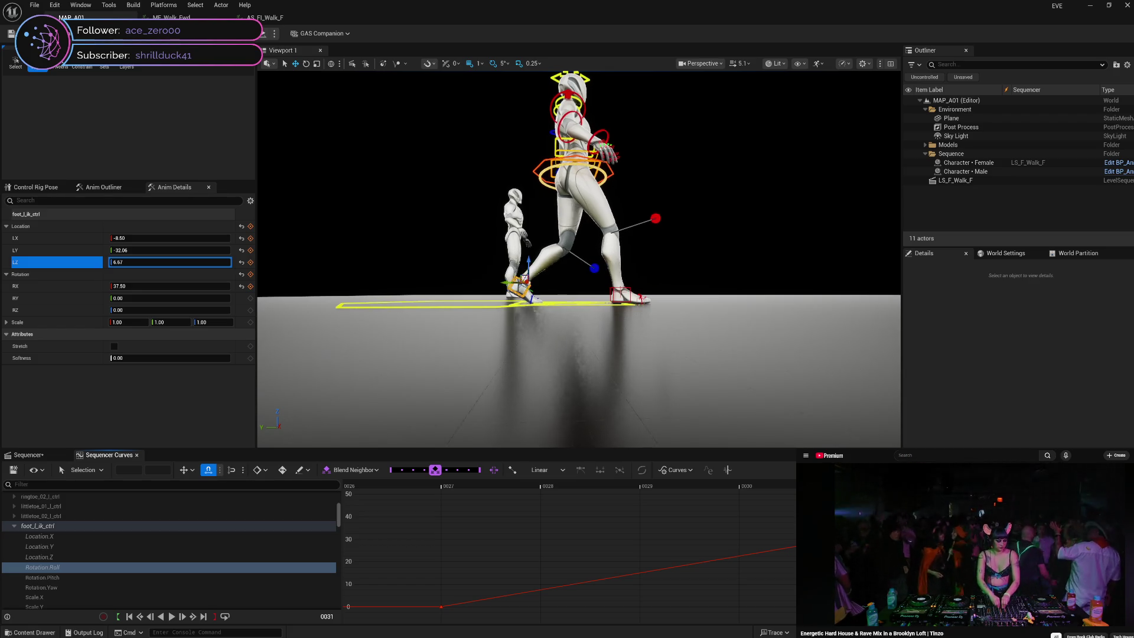
{"action": "key", "text": "Right"}
{"action": "key", "text": "Right"}
{"action": "key", "text": "Right"}
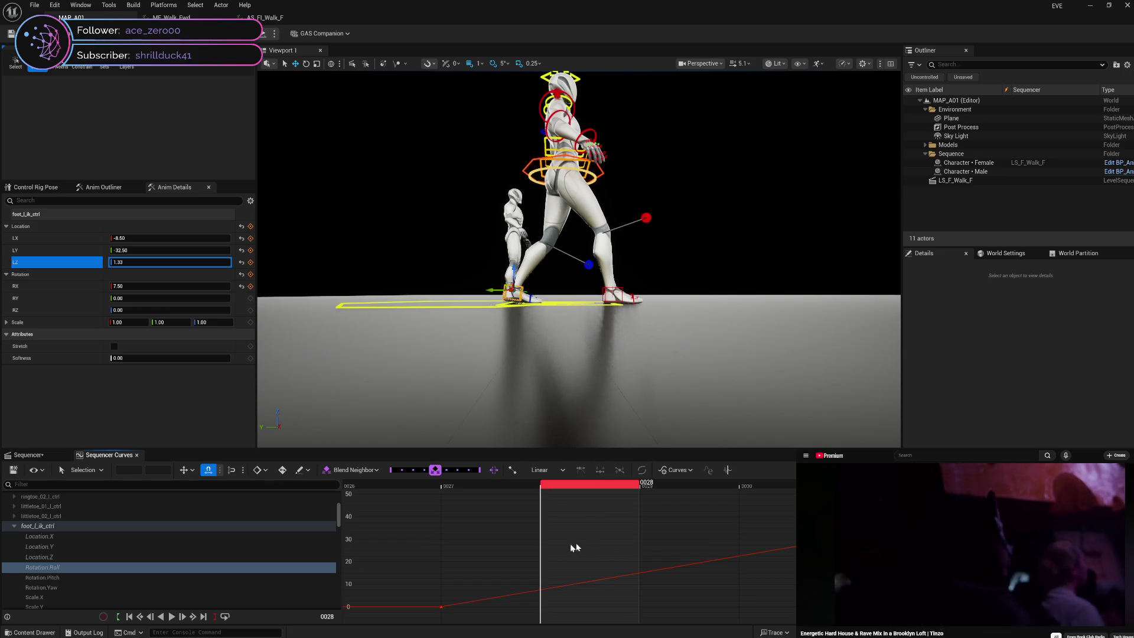
{"action": "key", "text": "Right"}
{"action": "key", "text": "Right"}
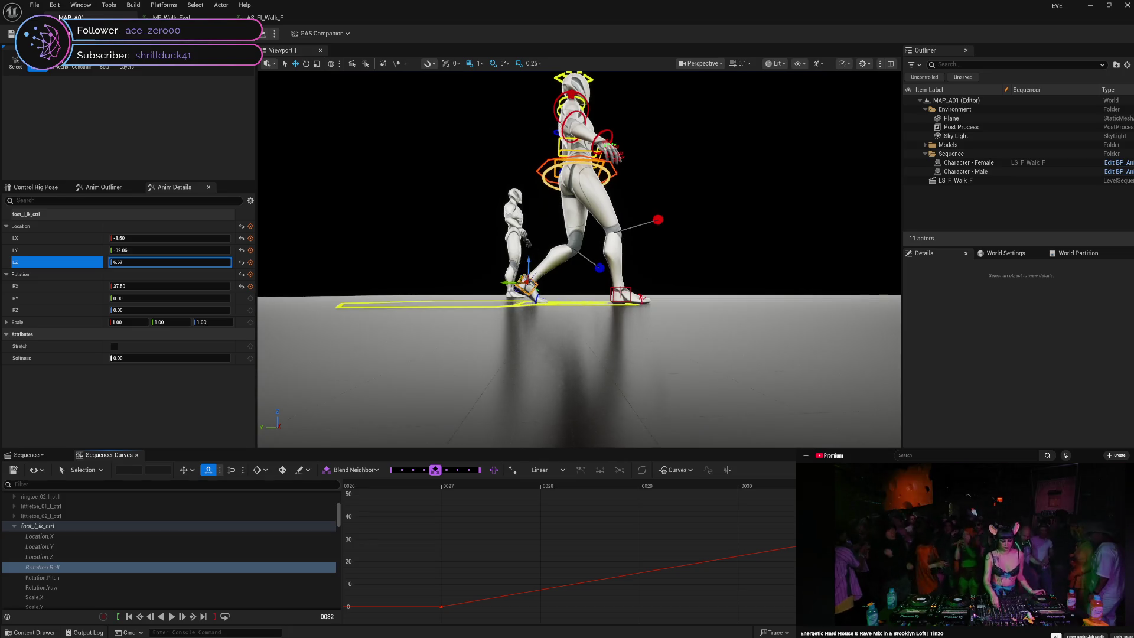
{"action": "key", "text": "Right"}
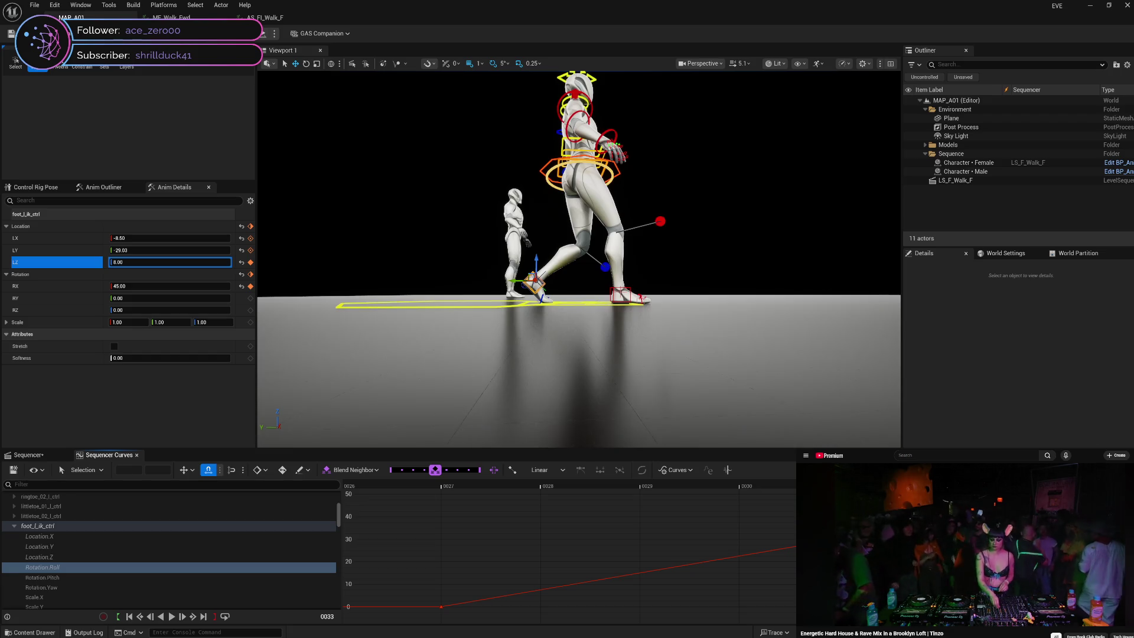
{"action": "key", "text": "Left"}
{"action": "key", "text": "Left"}
{"action": "key", "text": "Left"}
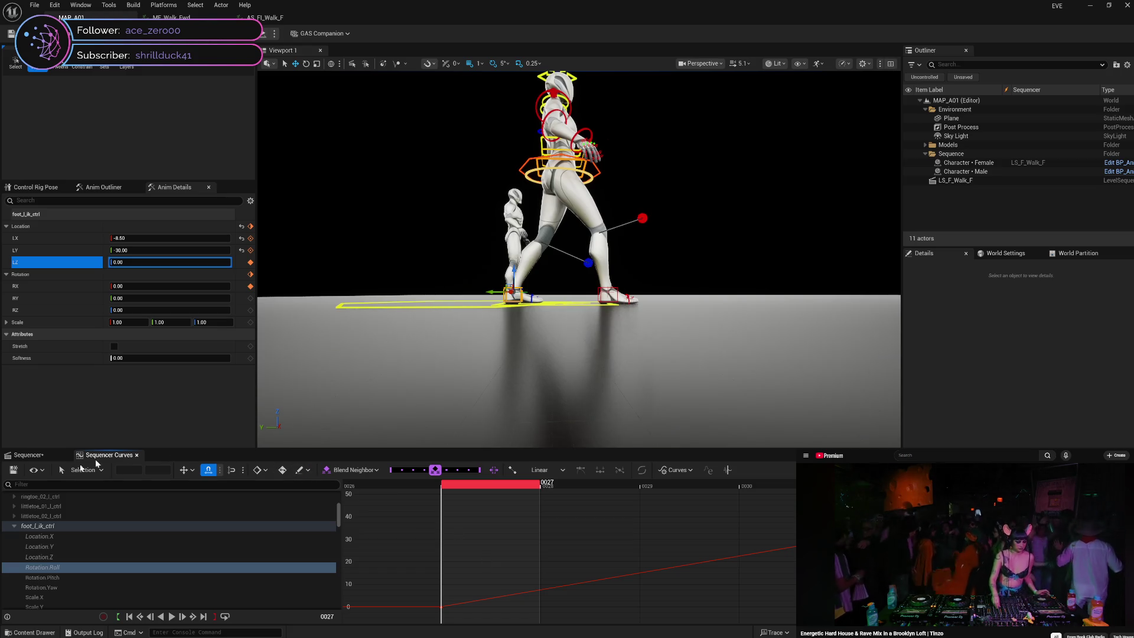
{"action": "left_click", "coordinate": [42, 459]}
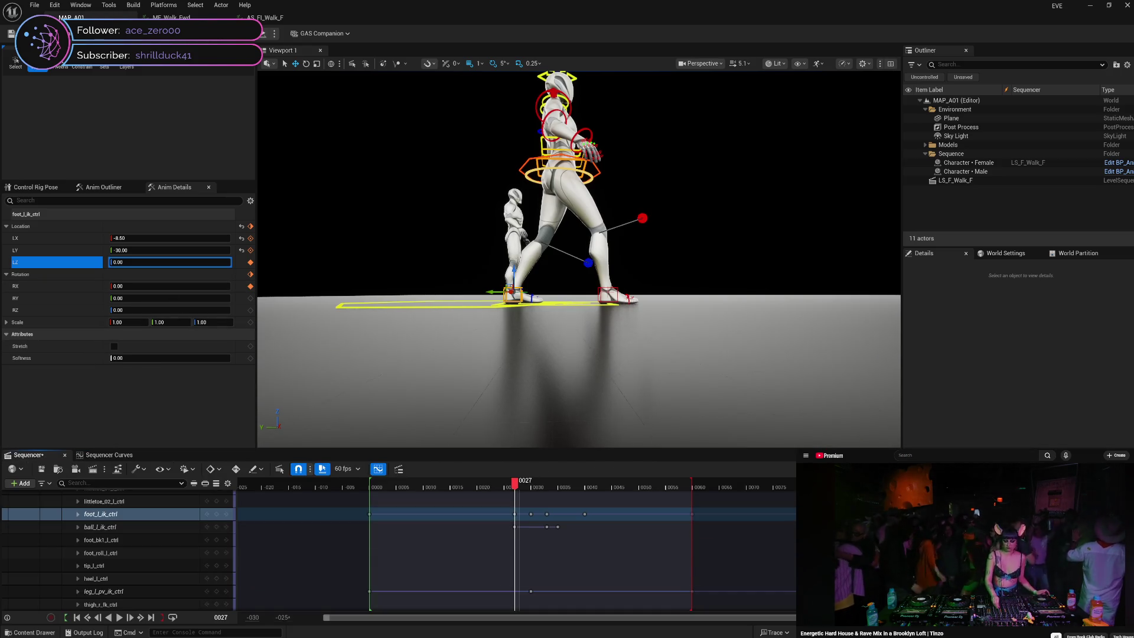
- Save LS_F_Walk_F with Save Selected, then review the left foot poses at frames 27–30
{"action": "key", "text": "ctrl+s"}
{"action": "left_click", "coordinate": [643, 426]}
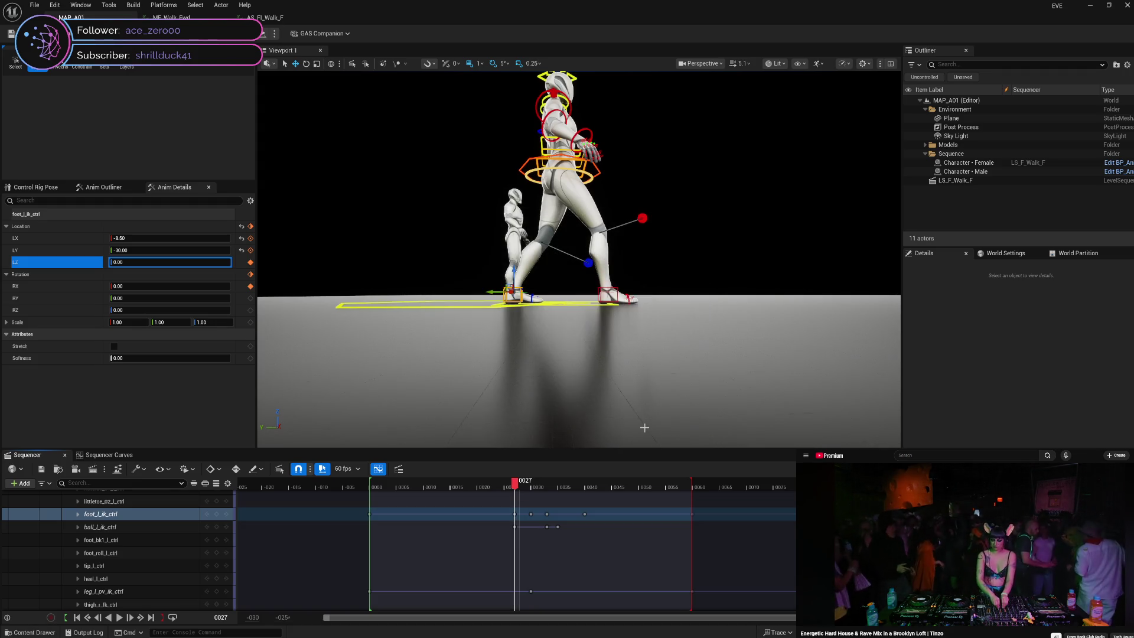
{"action": "mouse_move", "coordinate": [515, 486]}
{"action": "left_mouse_down"}
{"action": "mouse_move", "coordinate": [372, 499]}
{"action": "mouse_move", "coordinate": [695, 503]}
{"action": "mouse_move", "coordinate": [520, 527]}
{"action": "mouse_move", "coordinate": [554, 522]}
{"action": "mouse_move", "coordinate": [519, 519]}
{"action": "mouse_move", "coordinate": [533, 519]}
{"action": "left_mouse_up"}
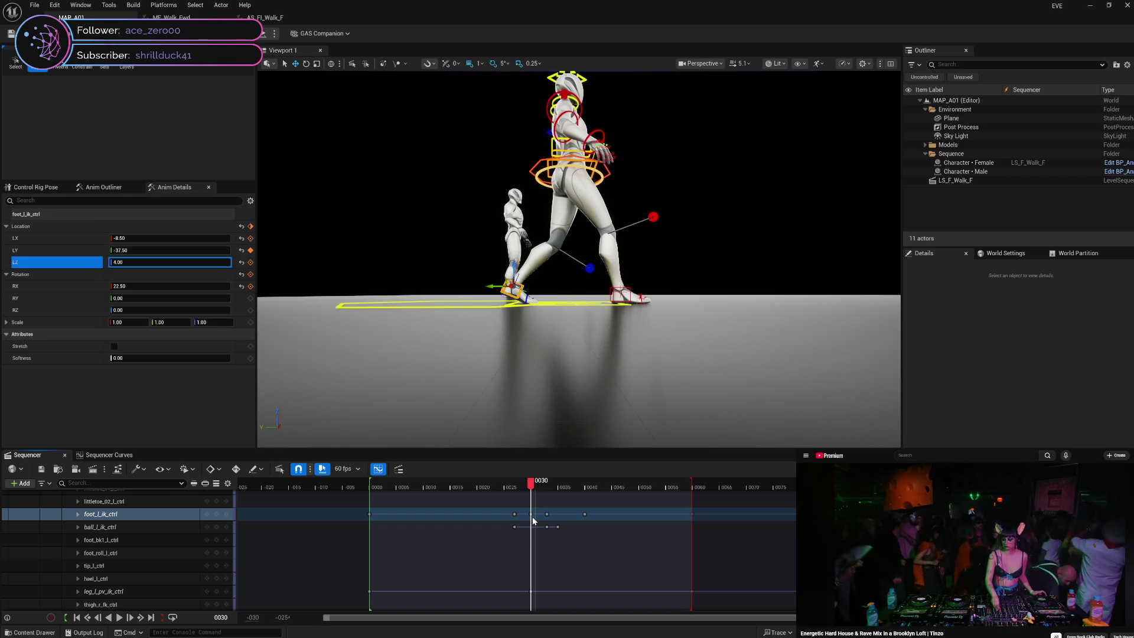
{"action": "left_click_drag", "start_coordinate": [532, 519], "coordinate": [521, 519]}
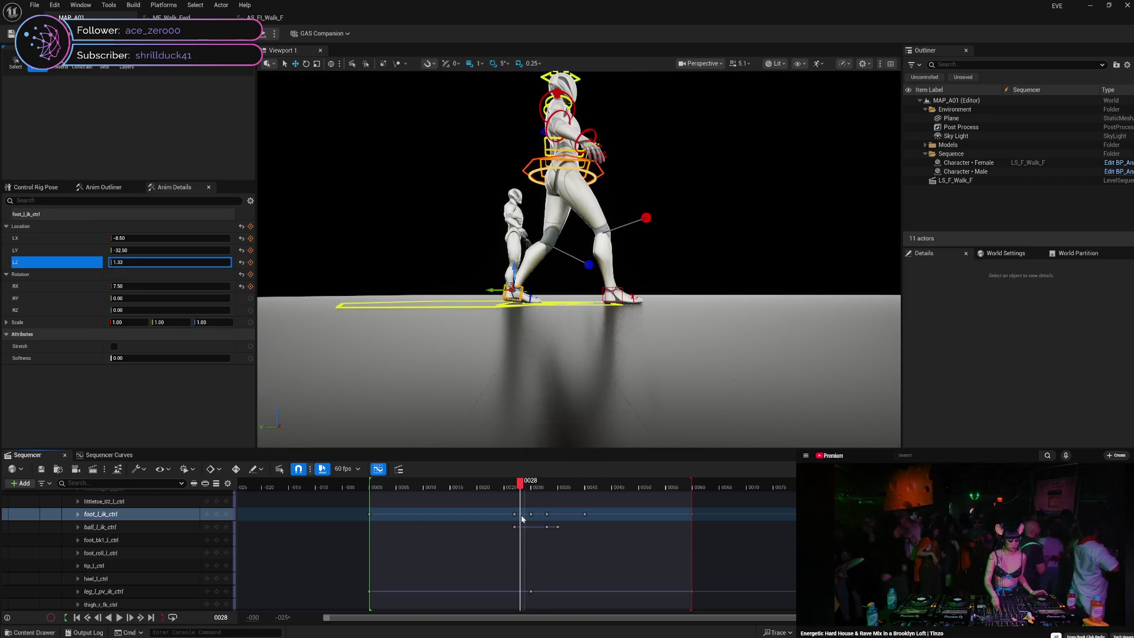
{"action": "key", "text": "Left"}
{"action": "left_click", "coordinate": [533, 515]}
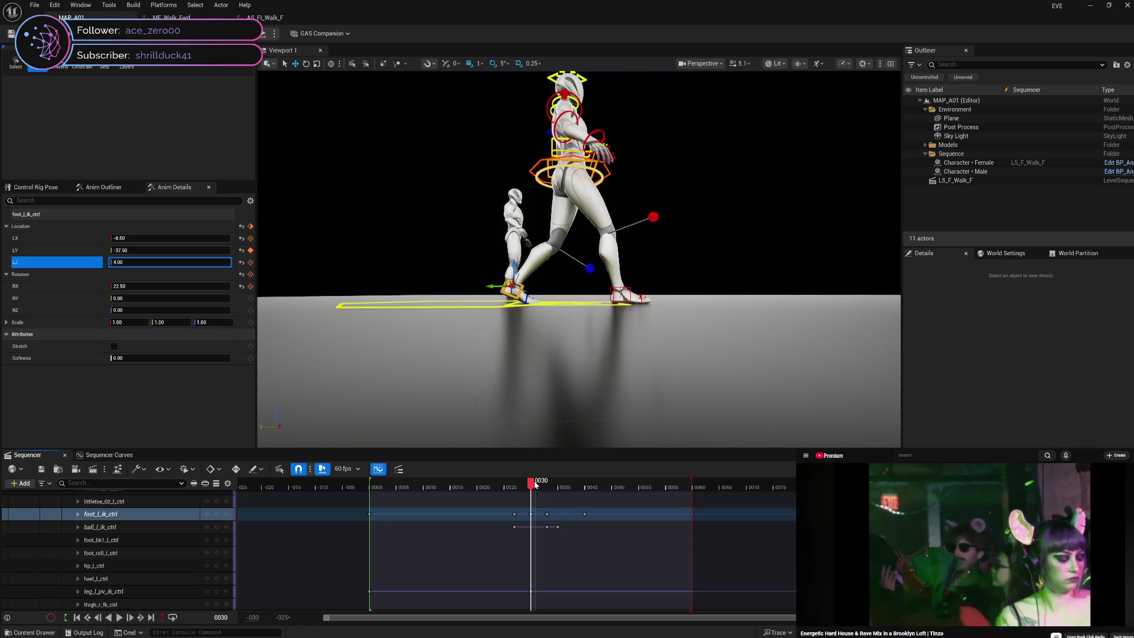
{"action": "mouse_move", "coordinate": [534, 485]}
{"action": "left_mouse_down"}
{"action": "mouse_move", "coordinate": [506, 482]}
{"action": "mouse_move", "coordinate": [720, 483]}
{"action": "mouse_move", "coordinate": [695, 488]}
{"action": "left_mouse_up"}
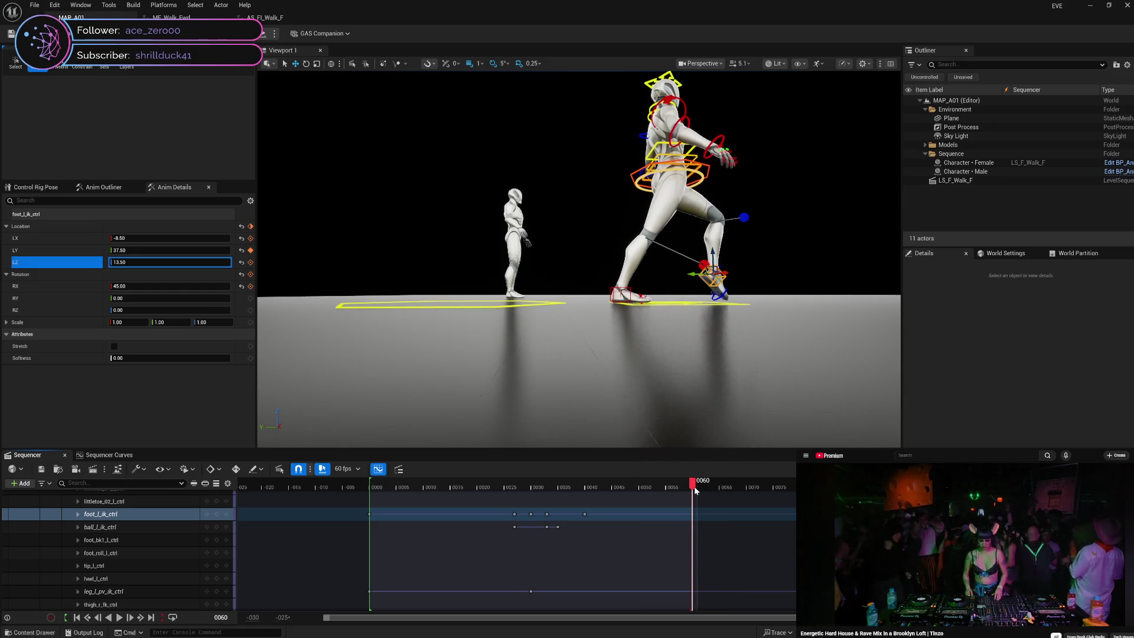
- Zero the left foot IK's X rotation at frames 60 and 41, then return to frame 31
{"action": "left_click", "coordinate": [242, 287]}
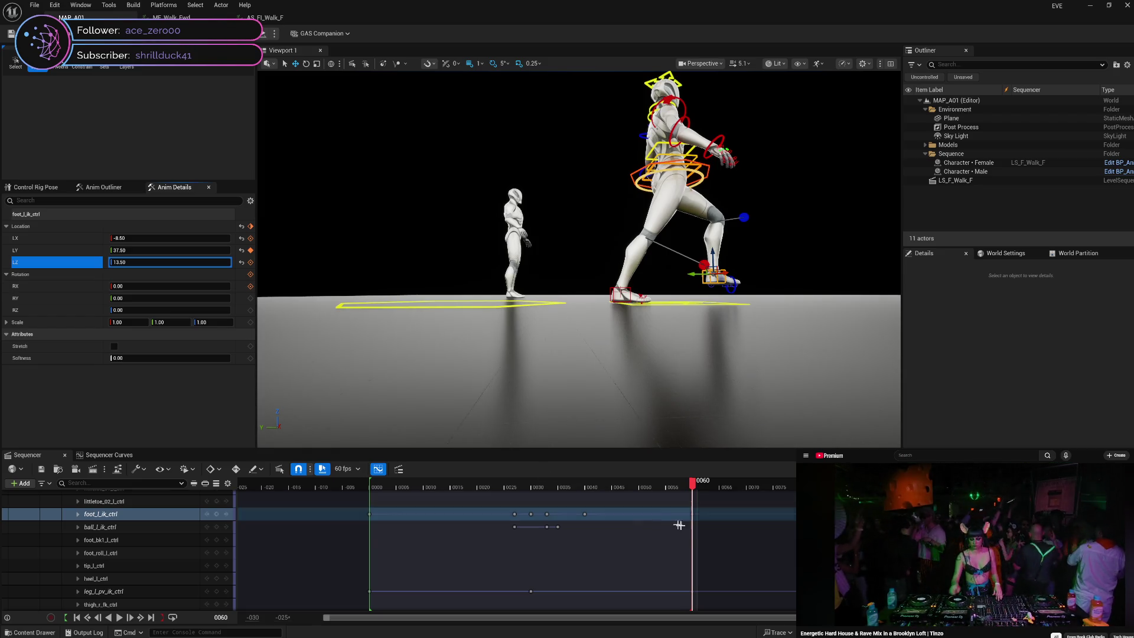
{"action": "mouse_move", "coordinate": [692, 486]}
{"action": "left_mouse_down"}
{"action": "mouse_move", "coordinate": [572, 488]}
{"action": "mouse_move", "coordinate": [593, 490]}
{"action": "left_mouse_up"}
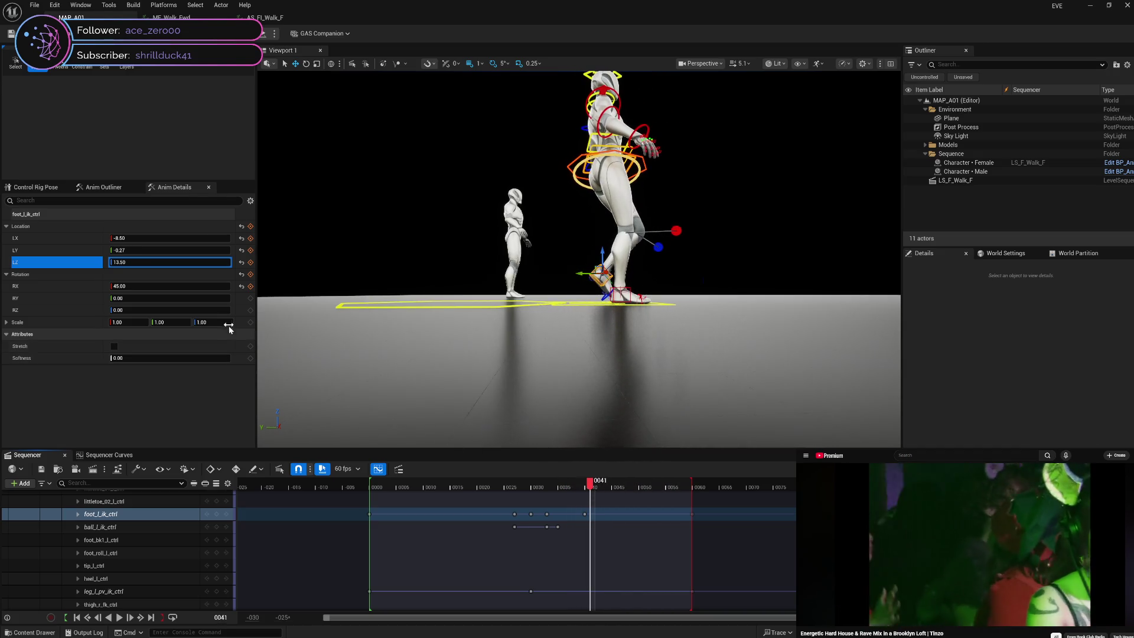
{"action": "left_click", "coordinate": [242, 286]}
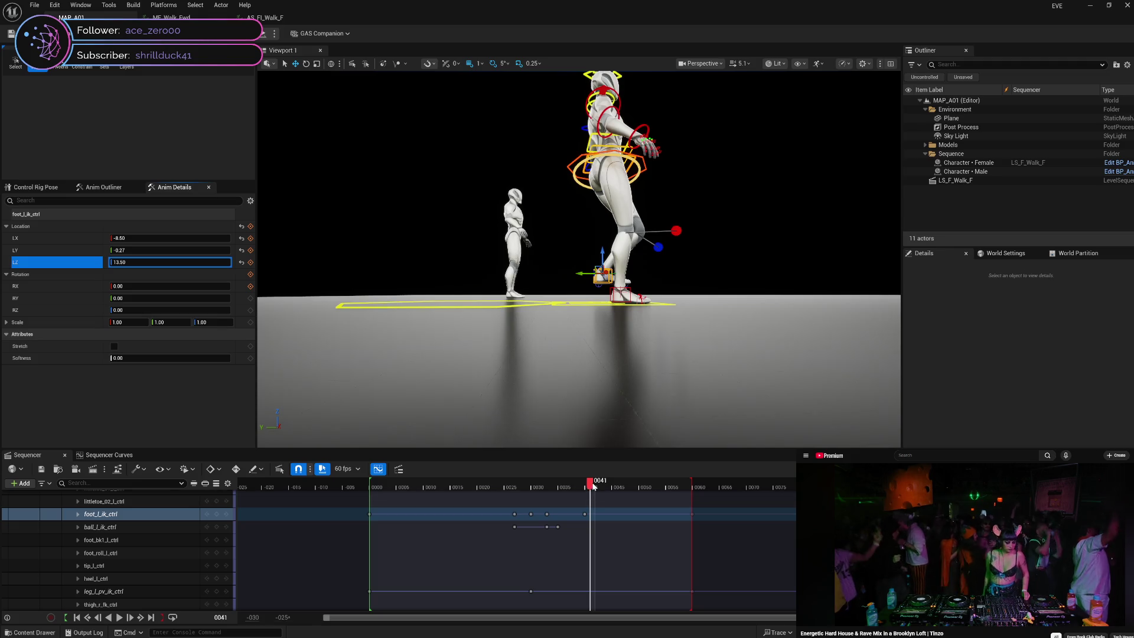
{"action": "mouse_move", "coordinate": [589, 484]}
{"action": "left_mouse_down"}
{"action": "mouse_move", "coordinate": [494, 479]}
{"action": "mouse_move", "coordinate": [531, 479]}
{"action": "mouse_move", "coordinate": [570, 456]}
{"action": "mouse_move", "coordinate": [704, 456]}
{"action": "mouse_move", "coordinate": [482, 480]}
{"action": "mouse_move", "coordinate": [698, 486]}
{"action": "mouse_move", "coordinate": [471, 487]}
{"action": "mouse_move", "coordinate": [580, 484]}
{"action": "mouse_move", "coordinate": [516, 486]}
{"action": "mouse_move", "coordinate": [534, 488]}
{"action": "left_mouse_up"}
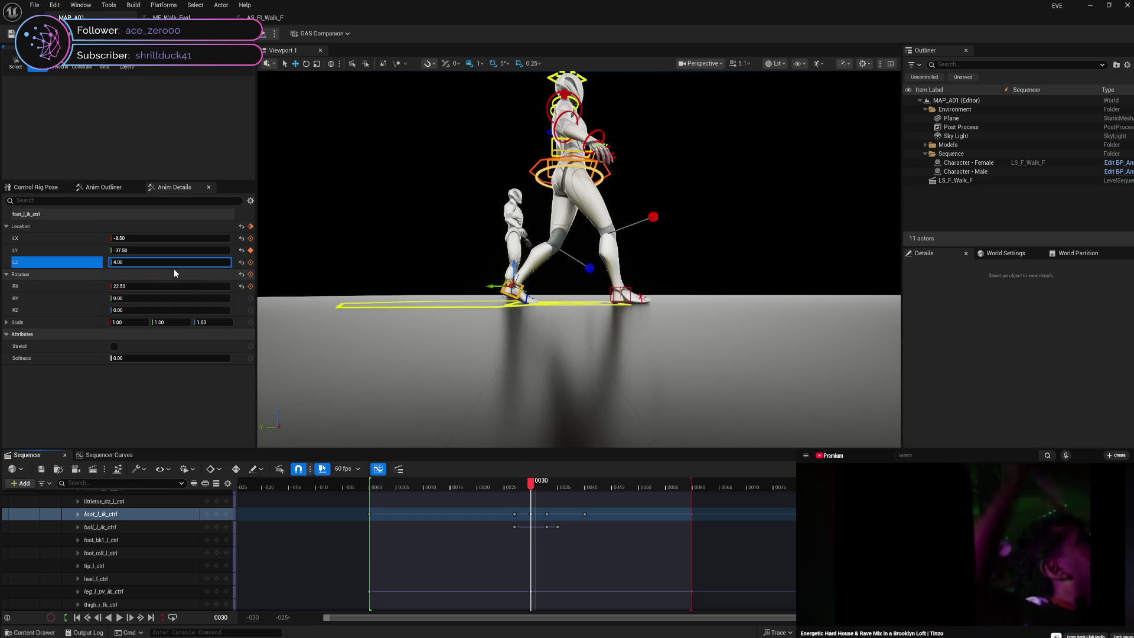
- Offset the left foot IK's Y location by 4 (-37.50+4) at frame 30 and preview frames 30–33
{"action": "left_click", "coordinate": [175, 251]}
{"action": "left_click", "coordinate": [175, 251]}
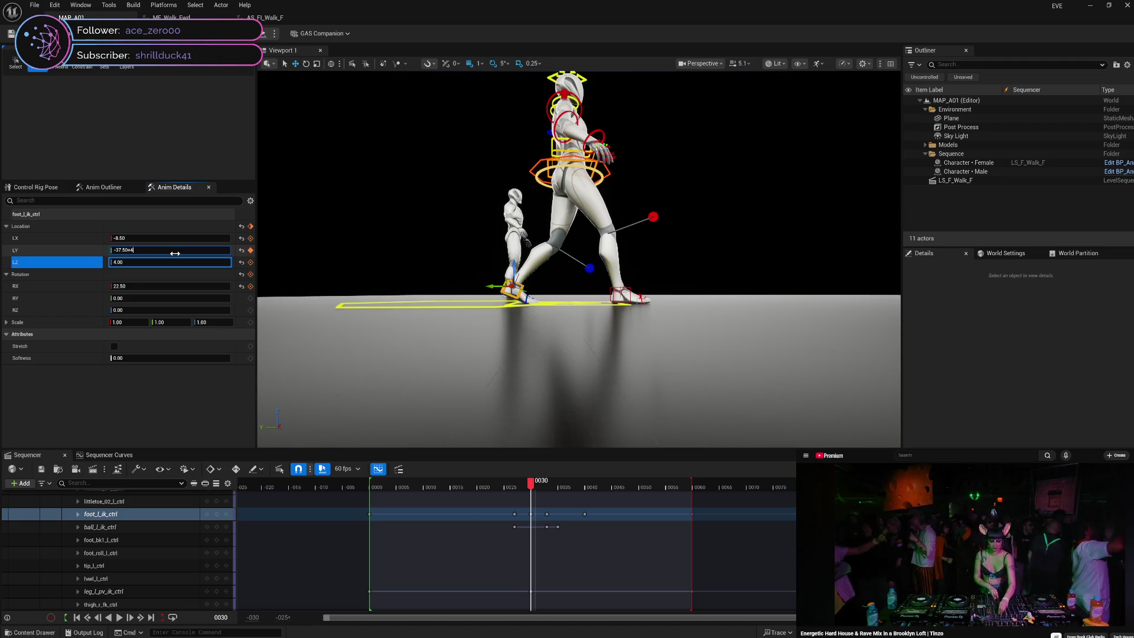
{"action": "key", "text": "Return"}
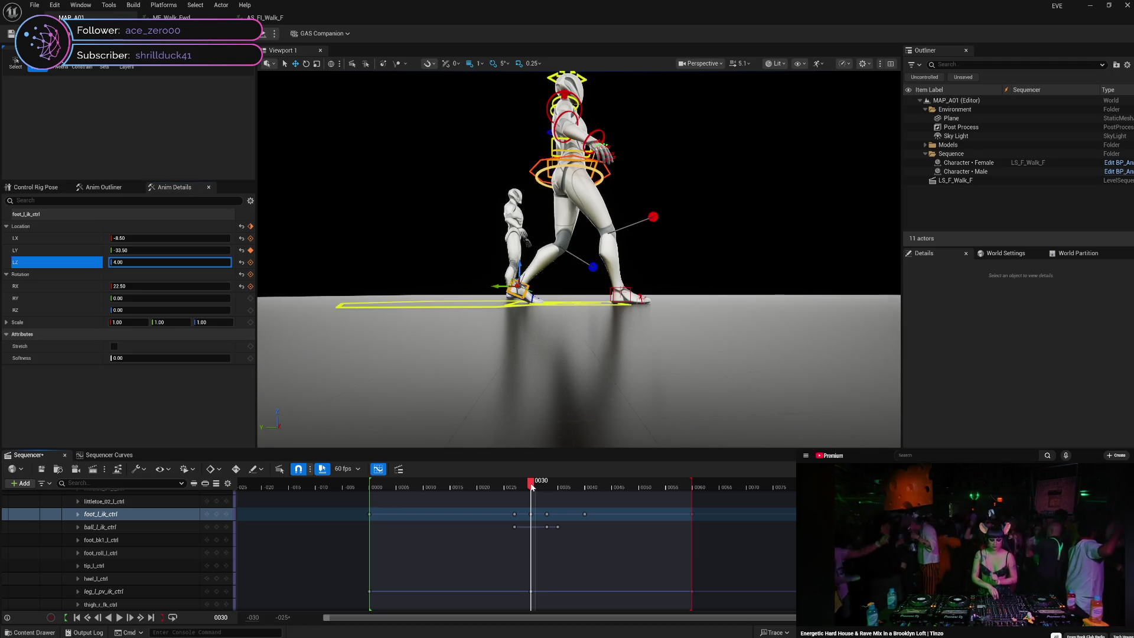
{"action": "left_click_drag", "start_coordinate": [531, 486], "coordinate": [548, 487]}
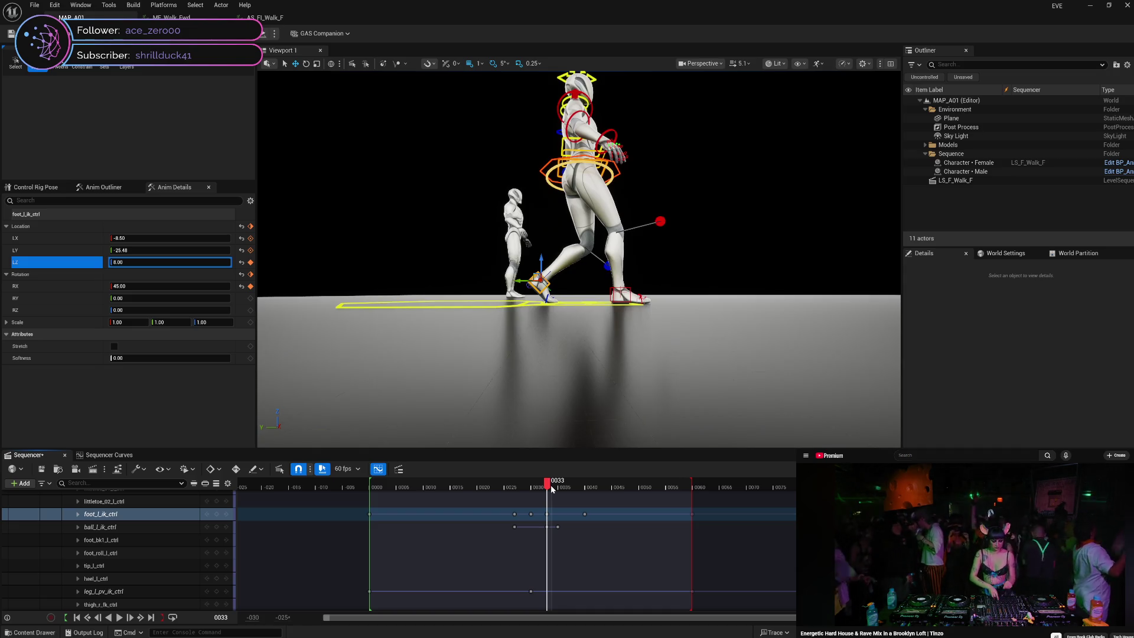
{"action": "mouse_move", "coordinate": [551, 487]}
{"action": "left_mouse_down"}
{"action": "mouse_move", "coordinate": [512, 484]}
{"action": "mouse_move", "coordinate": [696, 486]}
{"action": "left_mouse_up"}
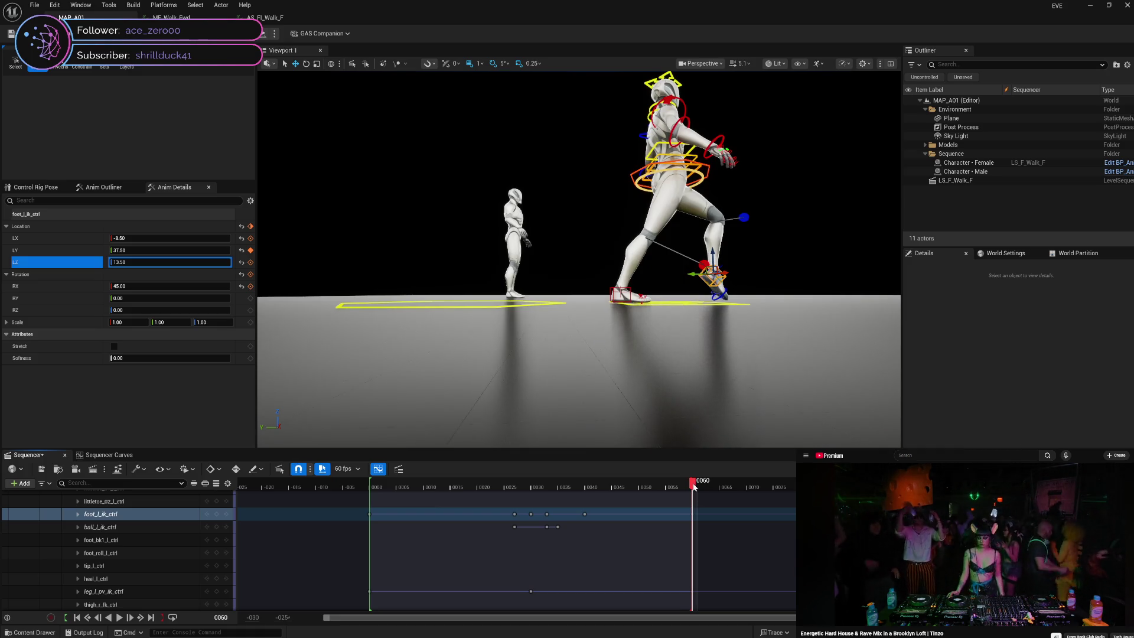
- Save the walk sequence and scrub back to frame 27
{"action": "key", "text": "ctrl+s"}
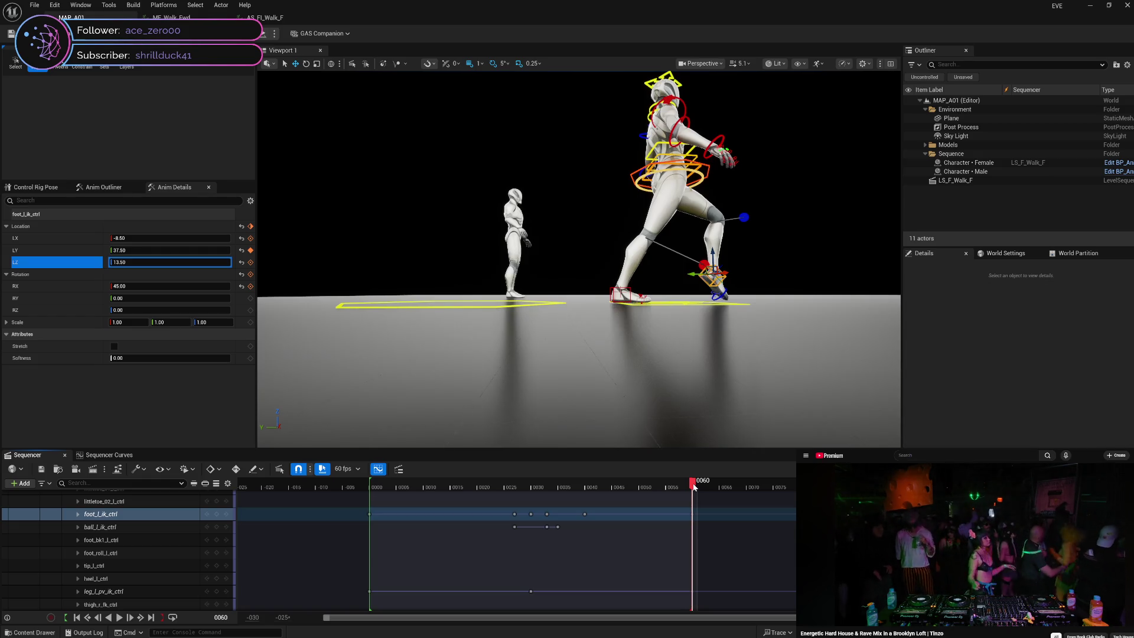
{"action": "mouse_move", "coordinate": [693, 486]}
{"action": "left_mouse_down"}
{"action": "mouse_move", "coordinate": [511, 500]}
{"action": "mouse_move", "coordinate": [533, 502]}
{"action": "left_mouse_up"}
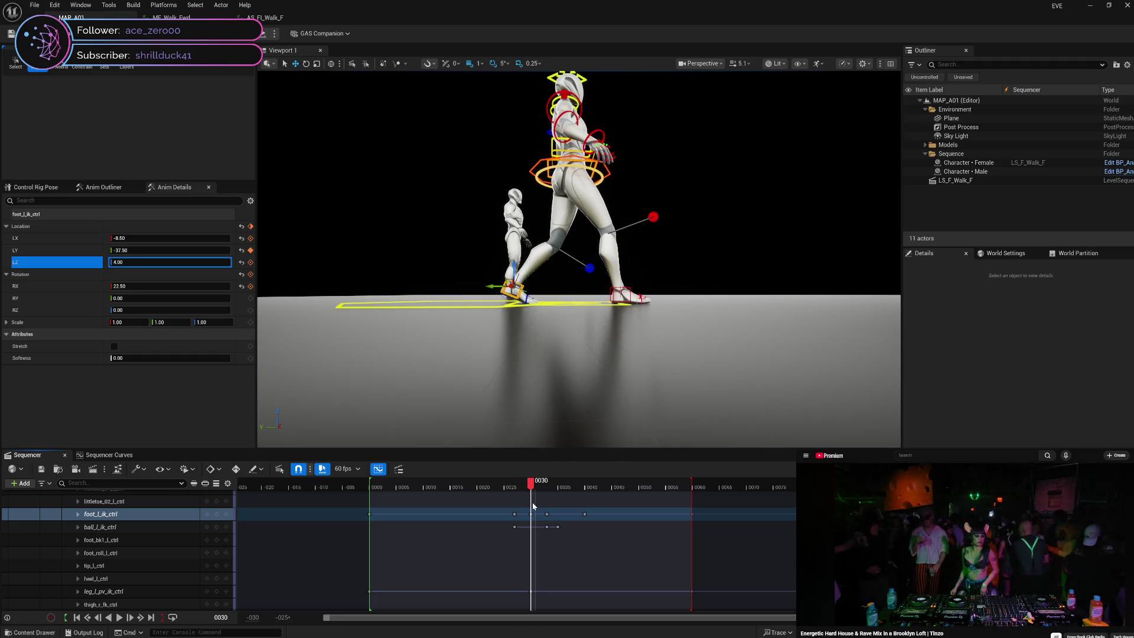
{"action": "mouse_move", "coordinate": [533, 502]}
{"action": "left_mouse_down"}
{"action": "mouse_move", "coordinate": [518, 494]}
{"action": "mouse_move", "coordinate": [551, 494]}
{"action": "mouse_move", "coordinate": [519, 487]}
{"action": "mouse_move", "coordinate": [555, 487]}
{"action": "left_mouse_up"}
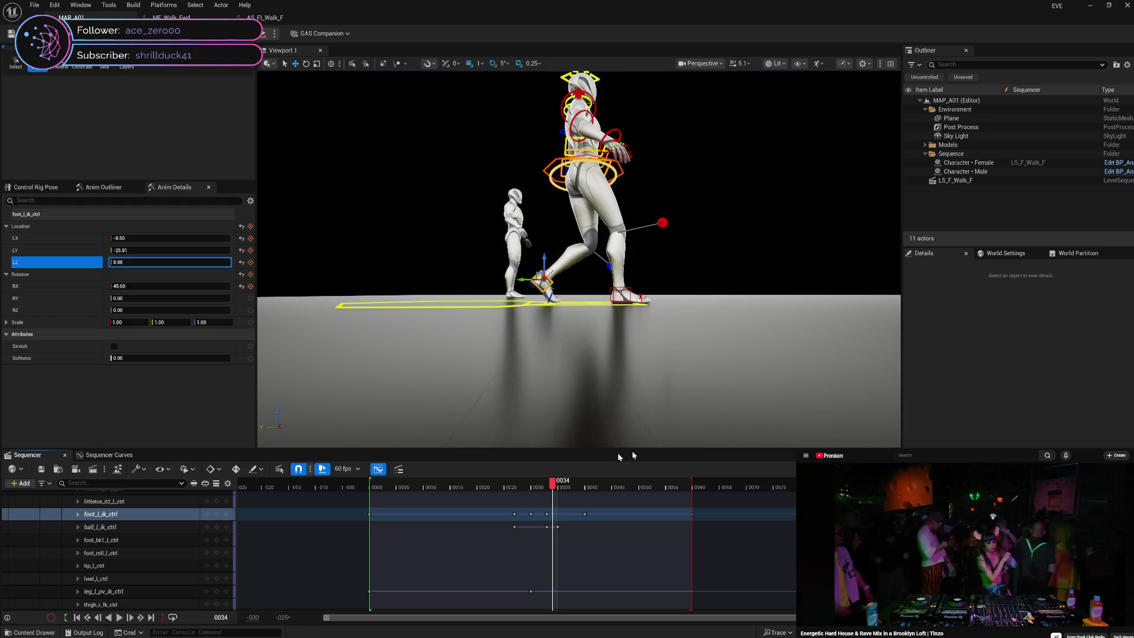
- Move to the foot key at frame 30 and set the left foot IK's Z location to 8
{"action": "scroll", "coordinate": [531, 512], "scroll_direction": "up", "scroll_amount": 1}
{"action": "scroll", "coordinate": [531, 512], "scroll_direction": "down", "scroll_amount": 1}
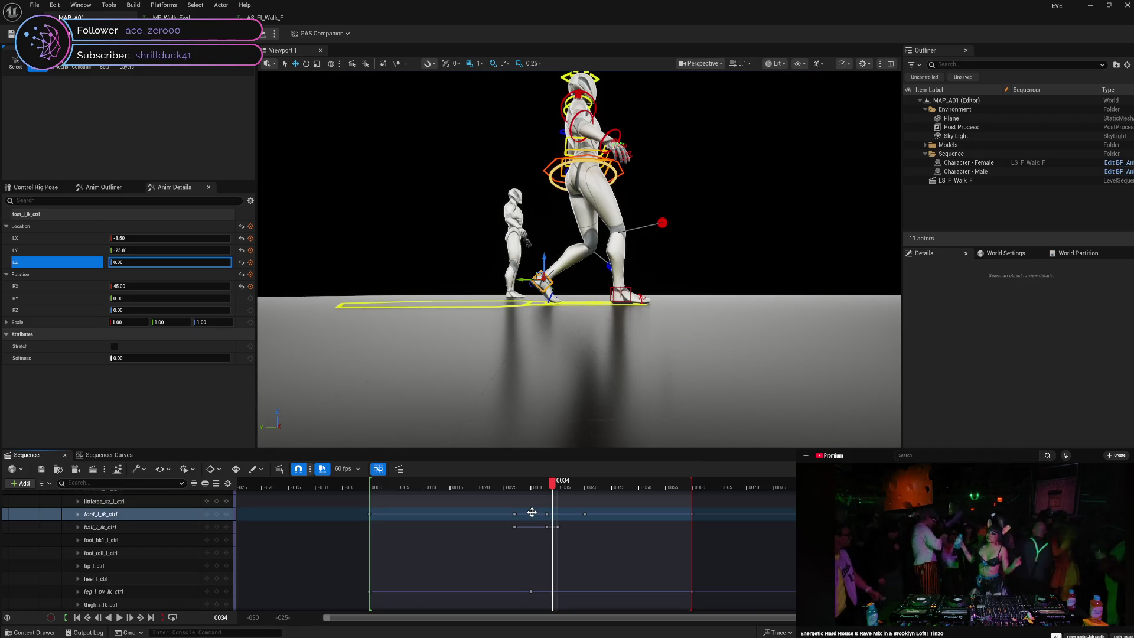
{"action": "left_click", "coordinate": [547, 515]}
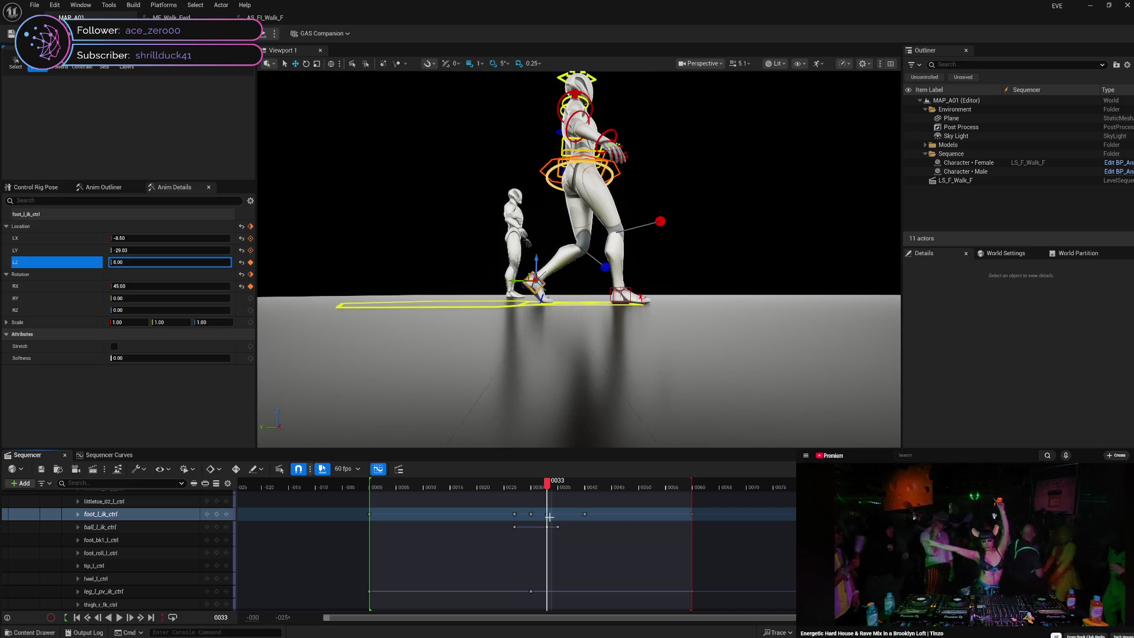
{"action": "left_click", "coordinate": [537, 487]}
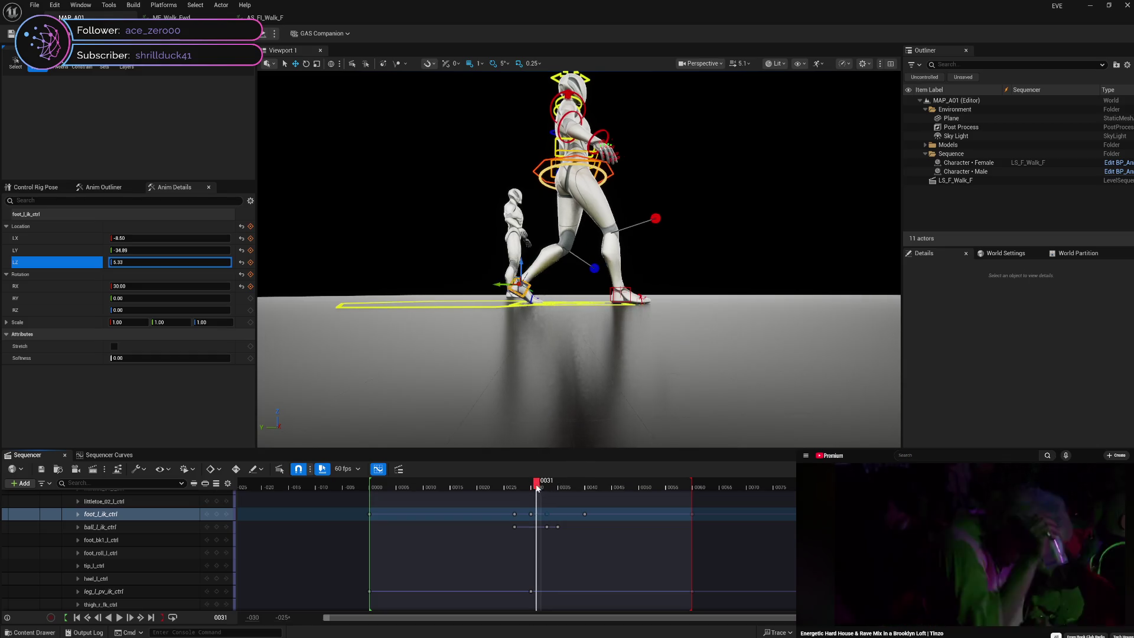
{"action": "left_click_drag", "start_coordinate": [538, 487], "coordinate": [531, 487]}
{"action": "type", "text": "8"}
{"action": "left_click", "coordinate": [249, 263]}
- Set the foot's X rotation to 45, then jump to its frame-27 key
{"action": "left_click", "coordinate": [183, 286]}
{"action": "type", "text": "45"}
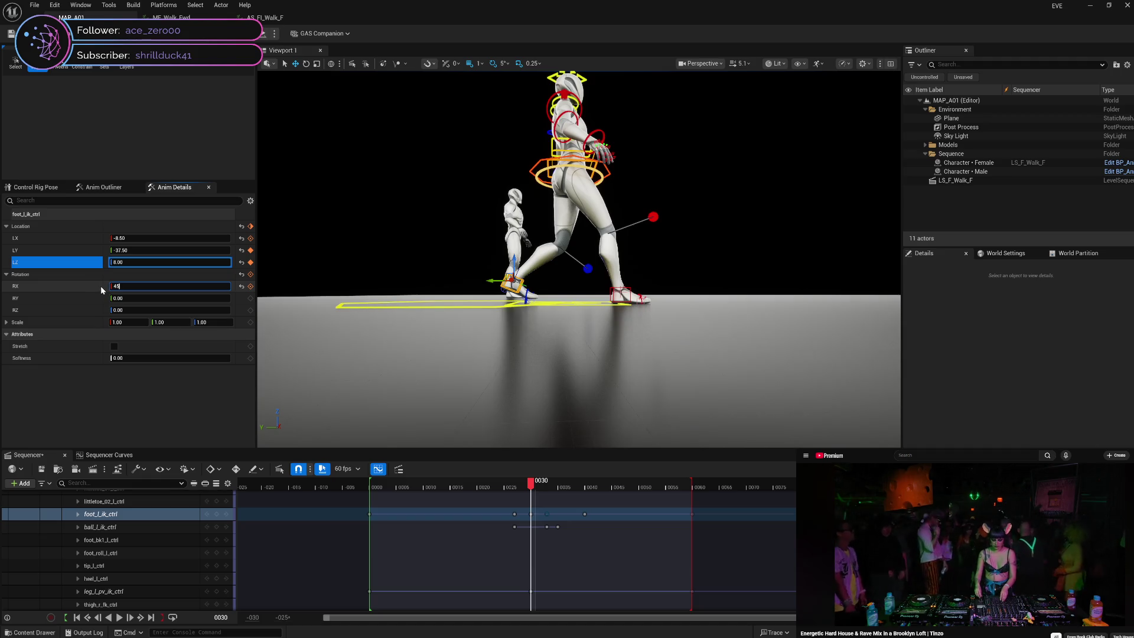
{"action": "left_click", "coordinate": [101, 289]}
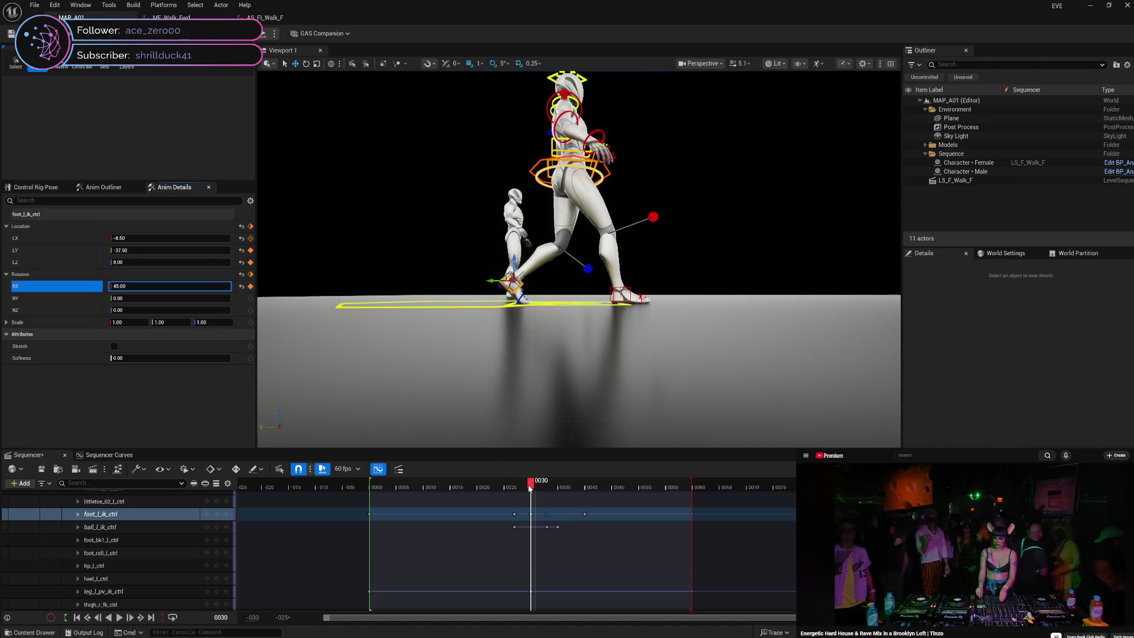
{"action": "left_click", "coordinate": [516, 513]}
{"action": "key", "text": "comma"}
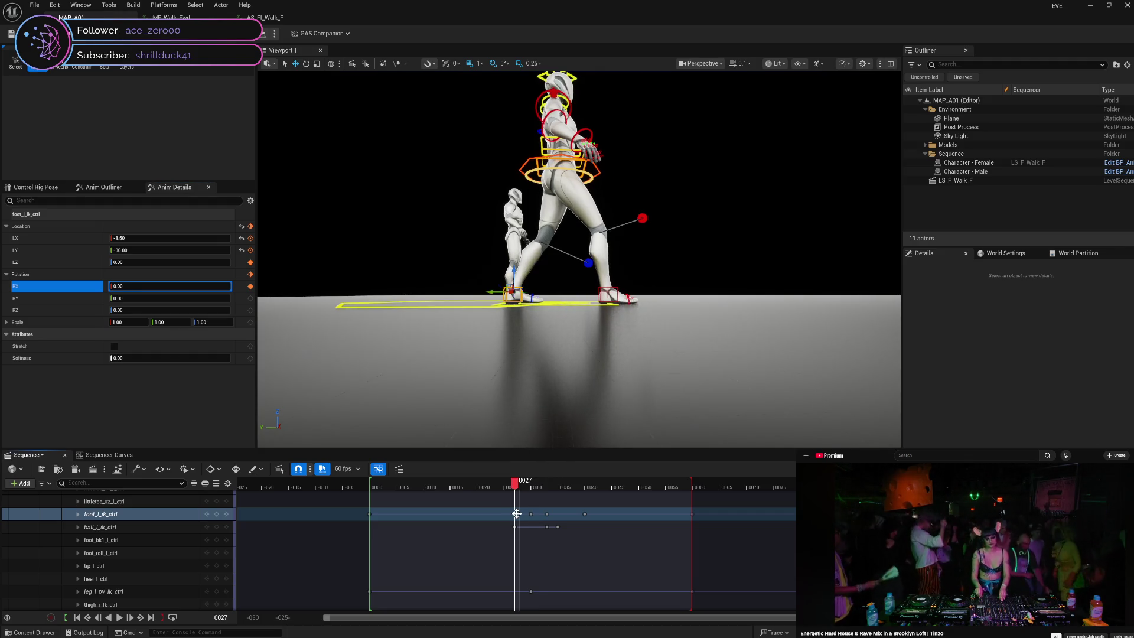
- Move the left foot IK key from frame 27 to 24 and step through frames 25–30
{"action": "left_click_drag", "start_coordinate": [517, 513], "coordinate": [502, 513]}
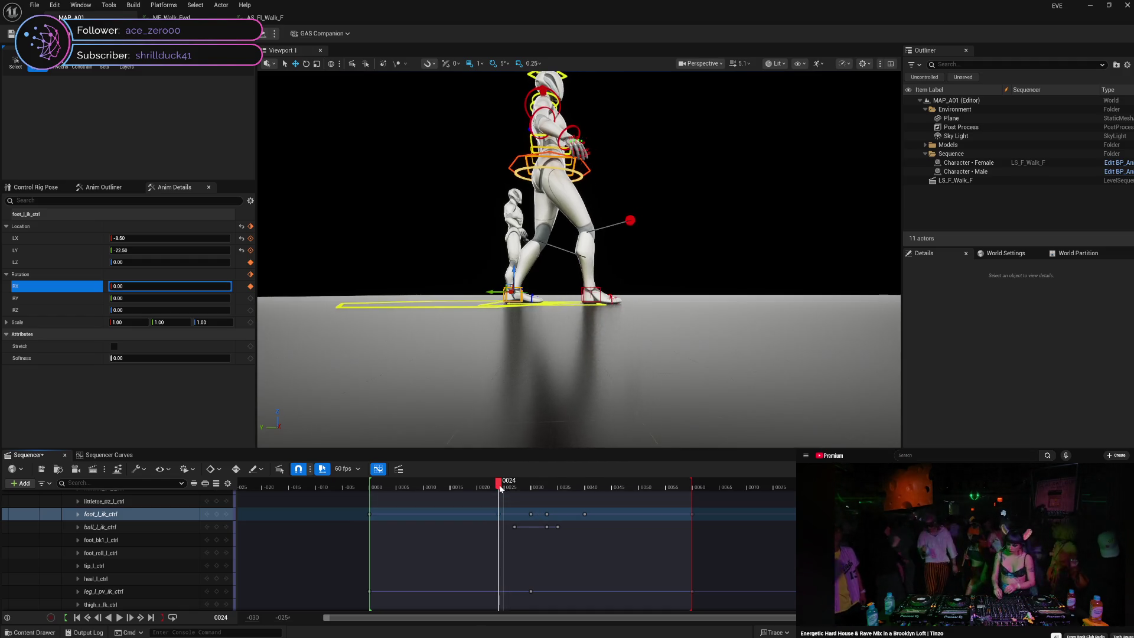
{"action": "left_click", "coordinate": [506, 489]}
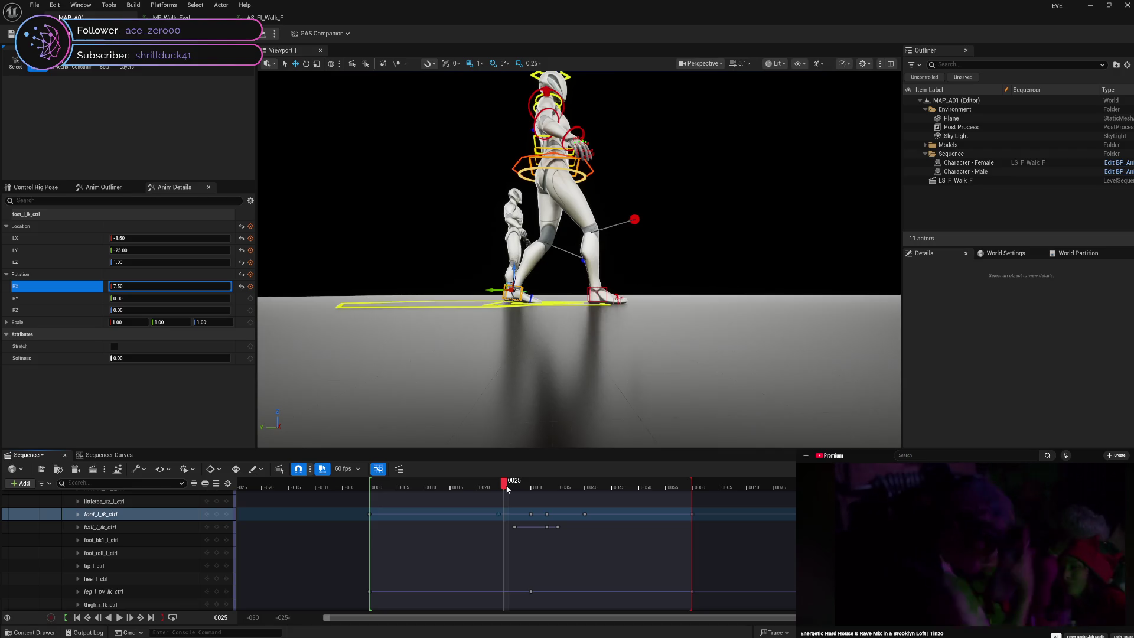
{"action": "left_click", "coordinate": [510, 489]}
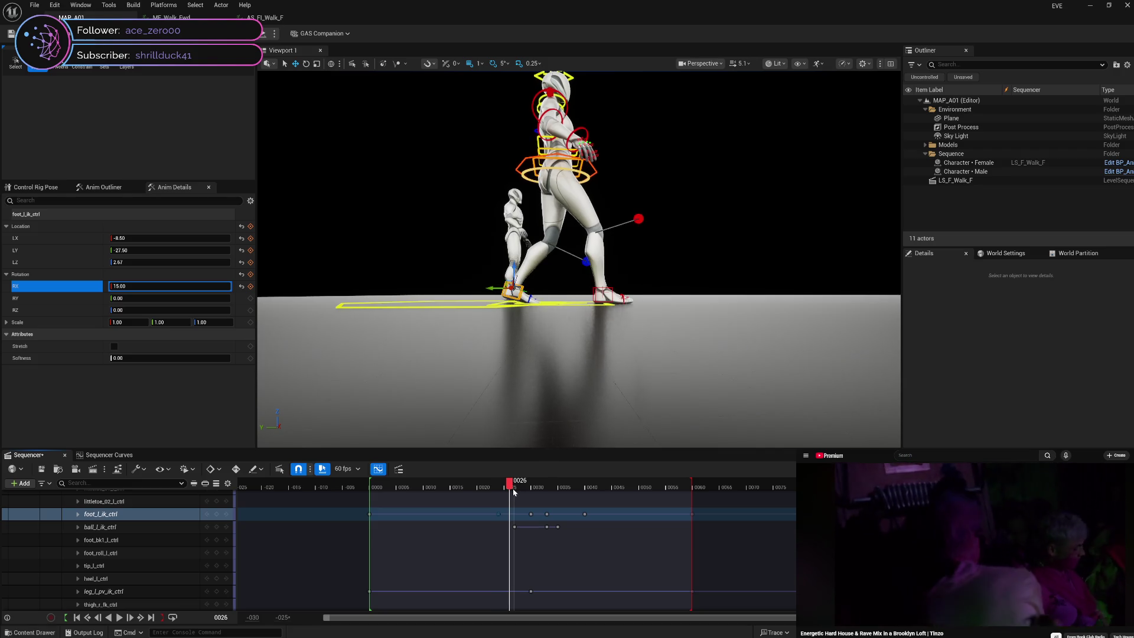
{"action": "left_click", "coordinate": [516, 490]}
{"action": "left_click", "coordinate": [521, 490]}
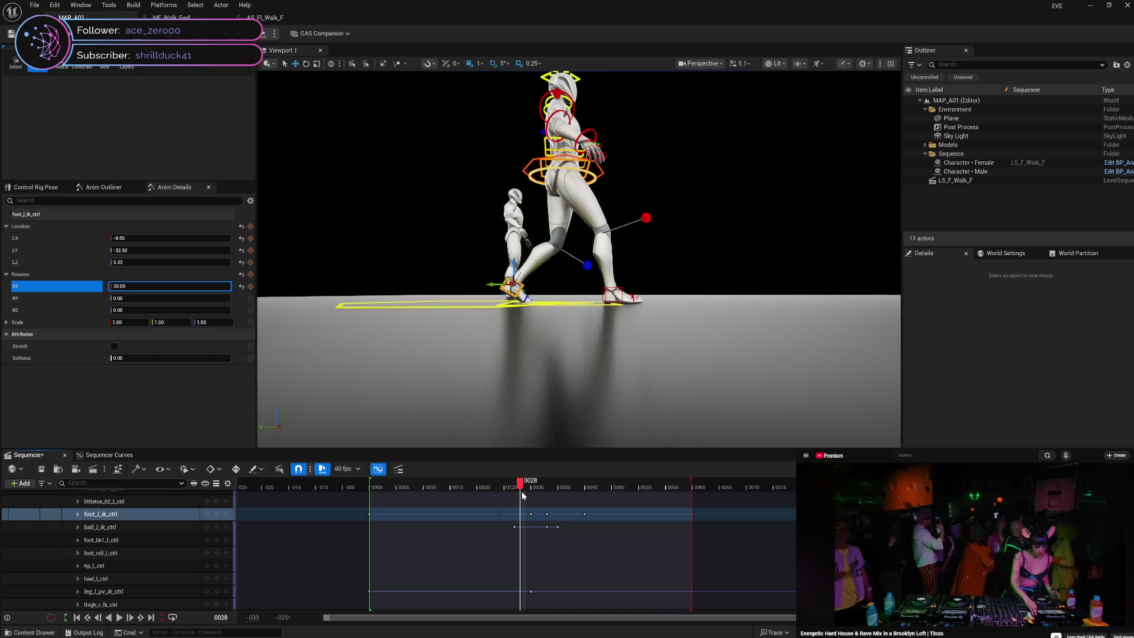
{"action": "left_click", "coordinate": [526, 492]}
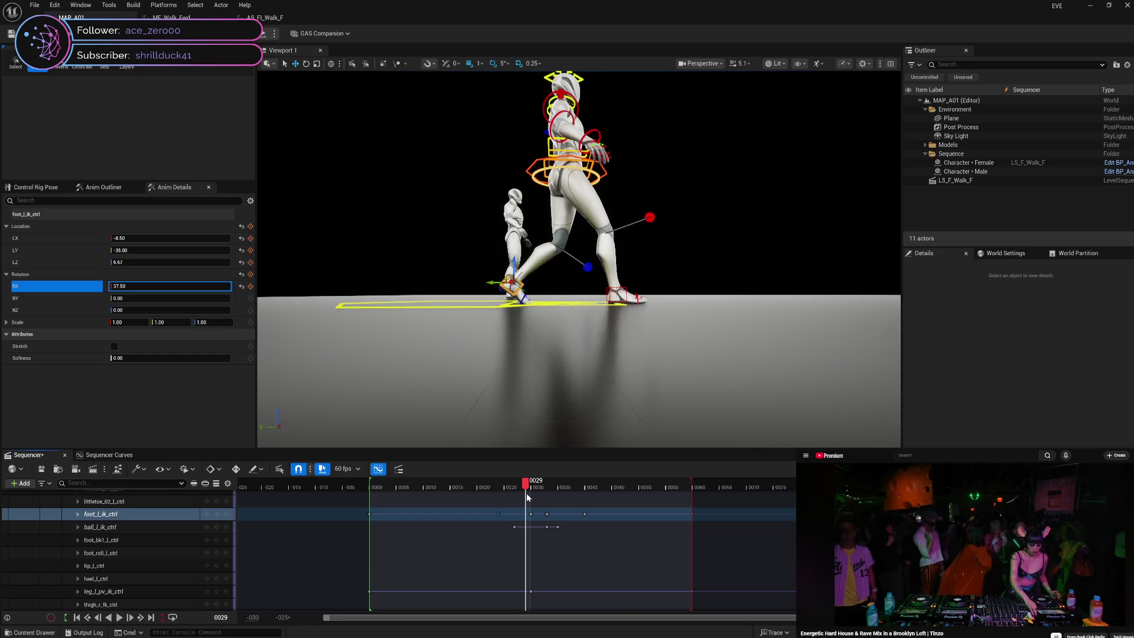
{"action": "left_click", "coordinate": [533, 496]}
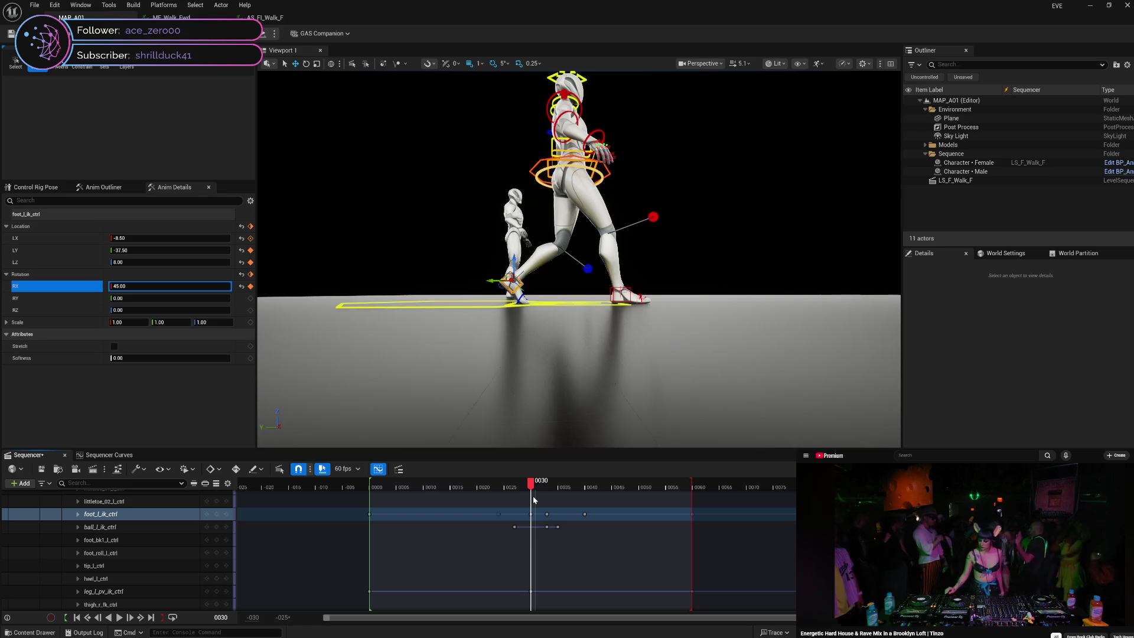
- Review the retimed step across frames 24–31, then begin editing the foot's Y location at frame 30
{"action": "mouse_move", "coordinate": [533, 495]}
{"action": "left_mouse_down"}
{"action": "mouse_move", "coordinate": [501, 495]}
{"action": "mouse_move", "coordinate": [533, 504]}
{"action": "left_mouse_up"}
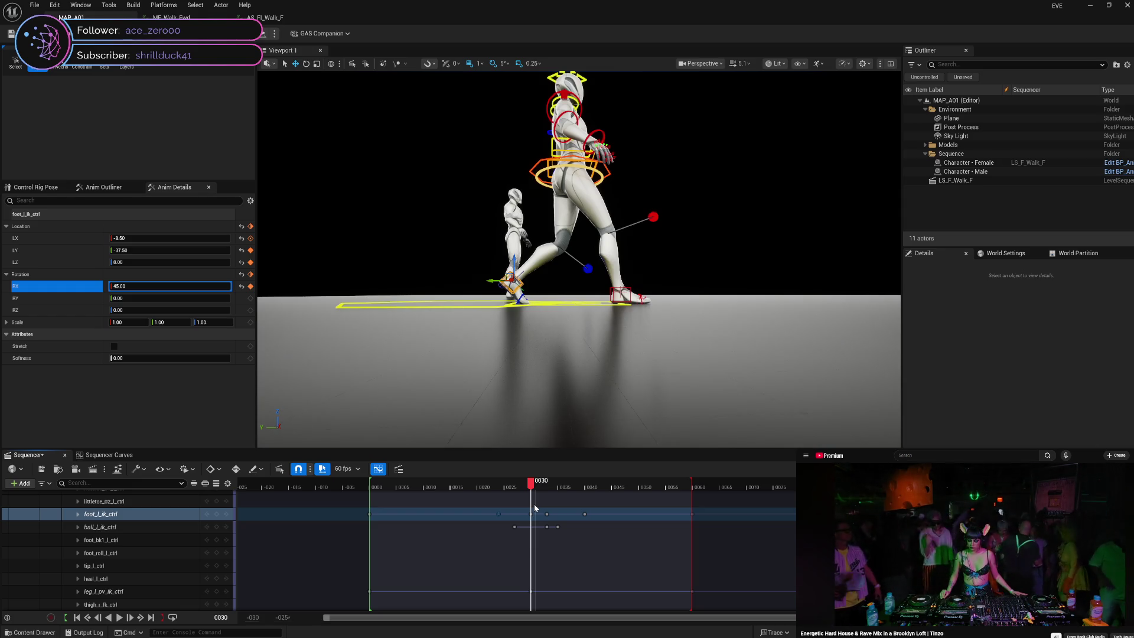
{"action": "mouse_move", "coordinate": [534, 504]}
{"action": "left_mouse_down"}
{"action": "mouse_move", "coordinate": [501, 504]}
{"action": "mouse_move", "coordinate": [547, 505]}
{"action": "mouse_move", "coordinate": [502, 506]}
{"action": "left_mouse_up"}
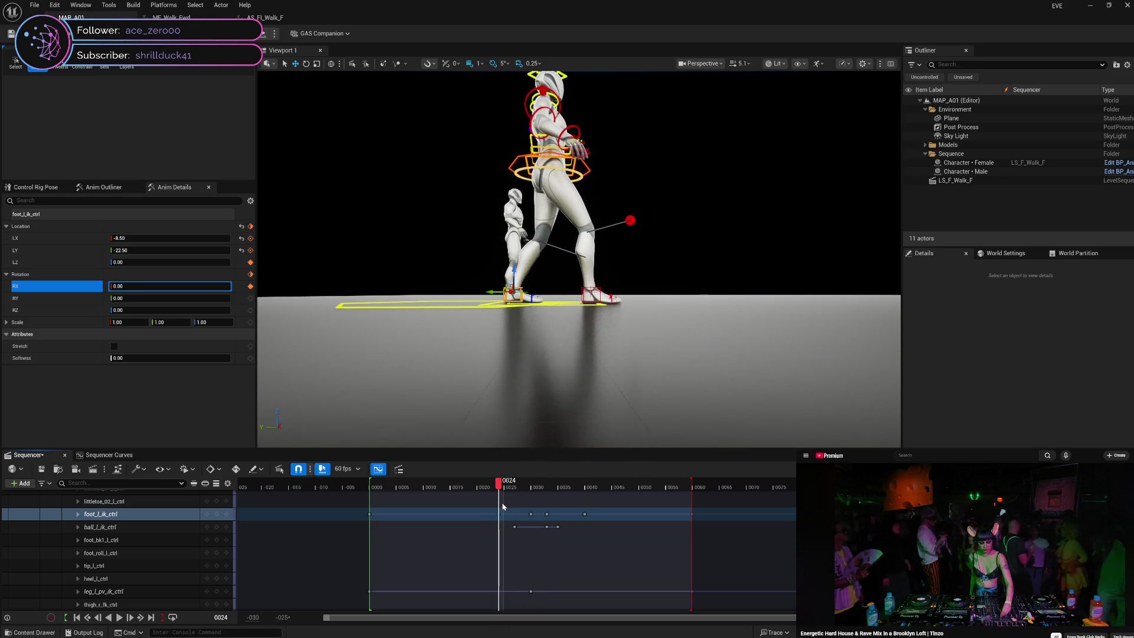
{"action": "mouse_move", "coordinate": [503, 506]}
{"action": "left_mouse_down"}
{"action": "mouse_move", "coordinate": [548, 509]}
{"action": "mouse_move", "coordinate": [504, 508]}
{"action": "left_mouse_up"}
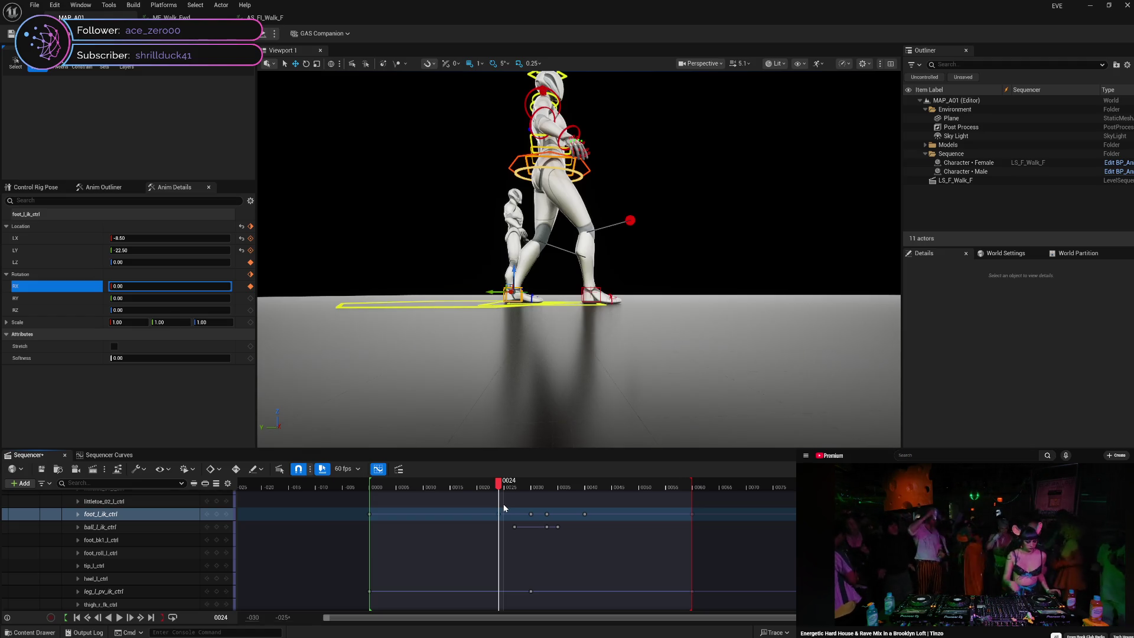
{"action": "mouse_move", "coordinate": [503, 505]}
{"action": "left_mouse_down"}
{"action": "mouse_move", "coordinate": [540, 505]}
{"action": "mouse_move", "coordinate": [501, 500]}
{"action": "left_mouse_up"}
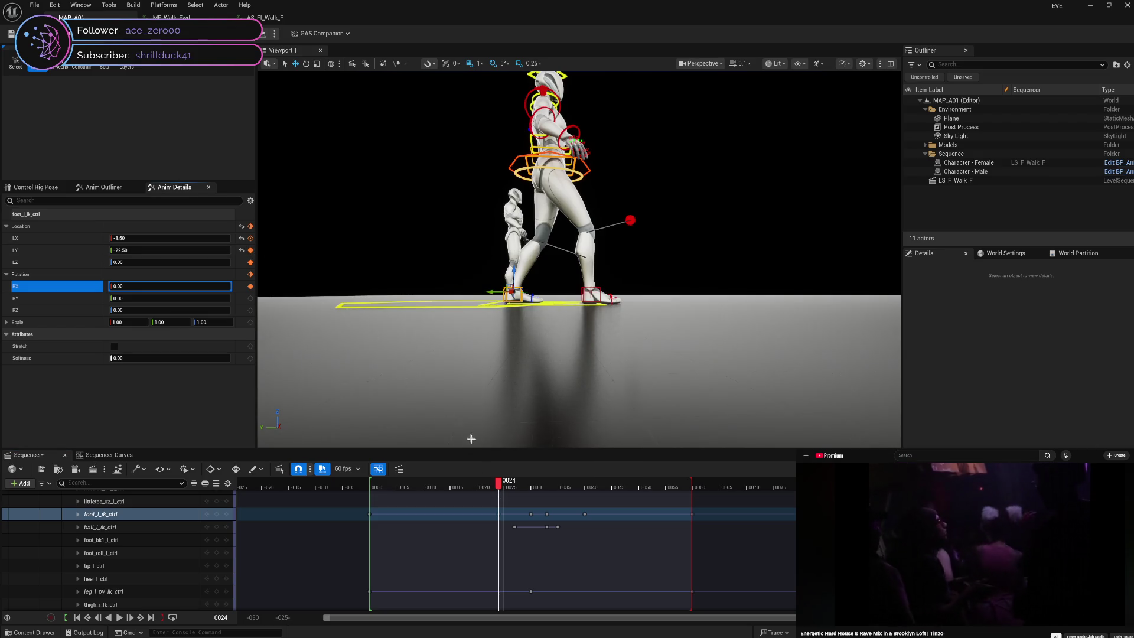
{"action": "left_click_drag", "start_coordinate": [499, 484], "coordinate": [537, 492]}
{"action": "left_click", "coordinate": [197, 250]}
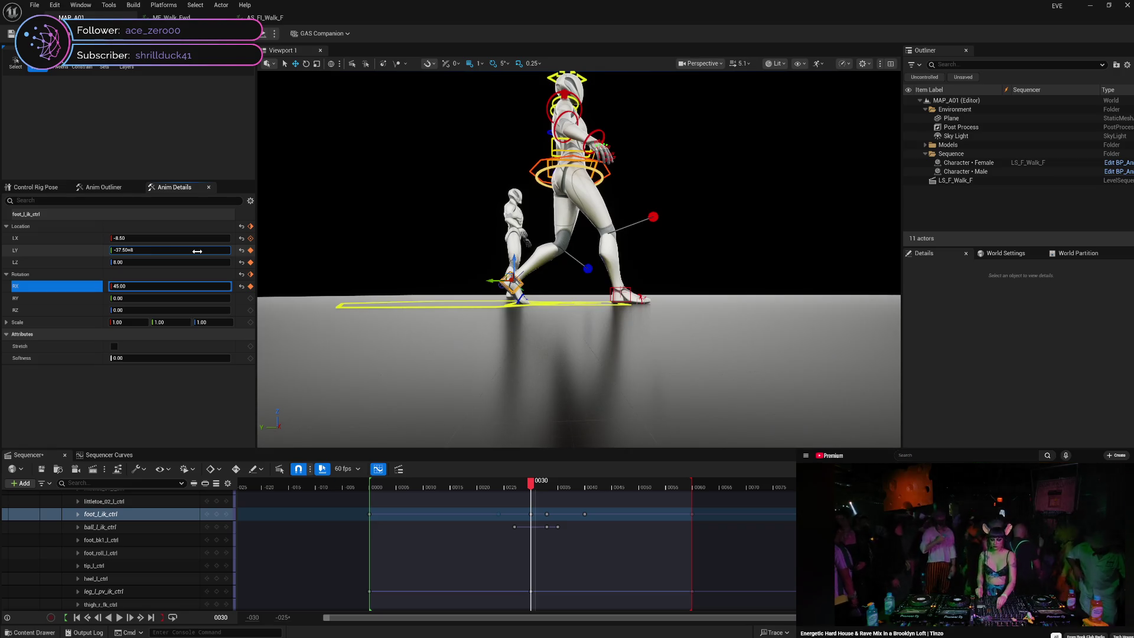
{"action": "key", "text": "Return"}
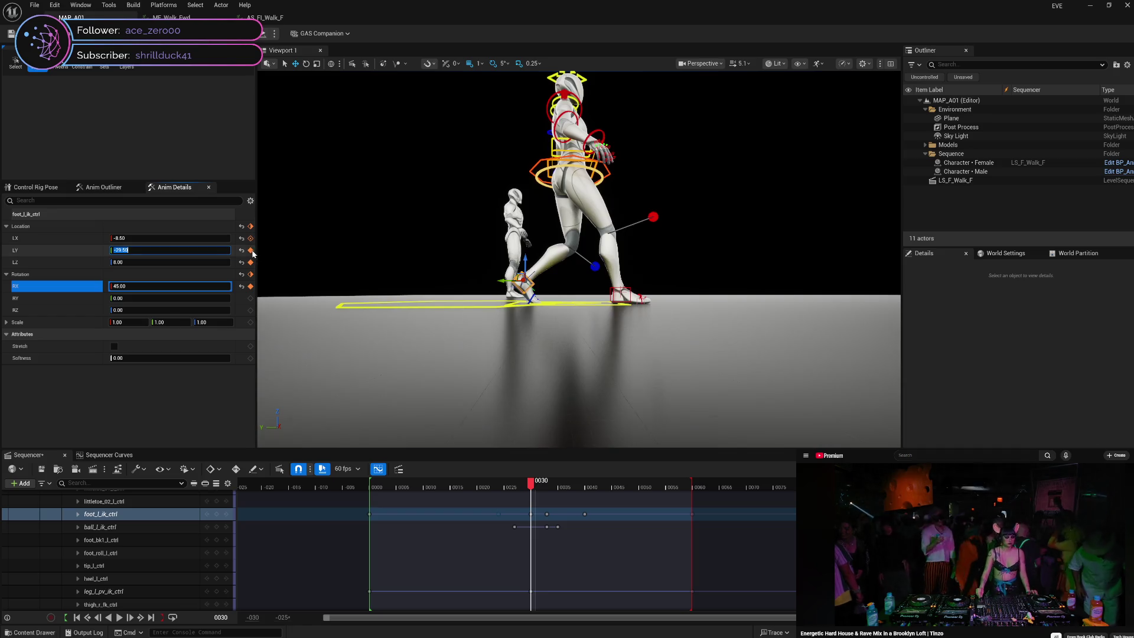
{"action": "mouse_move", "coordinate": [530, 481]}
{"action": "left_mouse_down"}
{"action": "mouse_move", "coordinate": [501, 484]}
{"action": "mouse_move", "coordinate": [550, 483]}
{"action": "mouse_move", "coordinate": [521, 471]}
{"action": "mouse_move", "coordinate": [505, 477]}
{"action": "mouse_move", "coordinate": [554, 477]}
{"action": "mouse_move", "coordinate": [504, 465]}
{"action": "mouse_move", "coordinate": [550, 471]}
{"action": "left_mouse_up"}
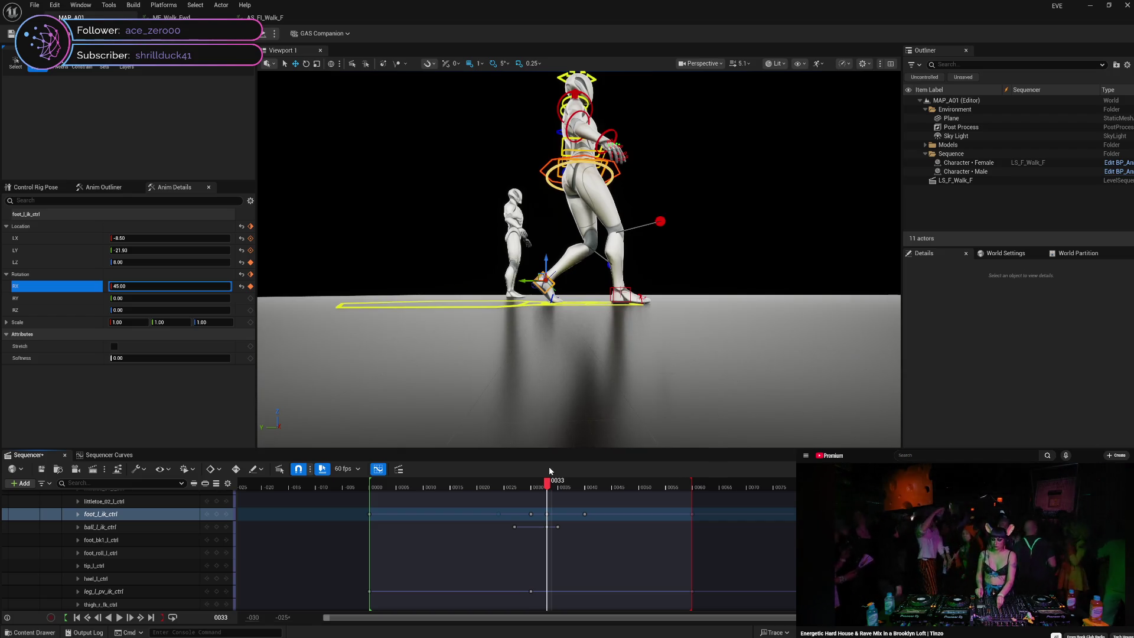
{"action": "left_click_drag", "start_coordinate": [542, 512], "coordinate": [577, 515]}
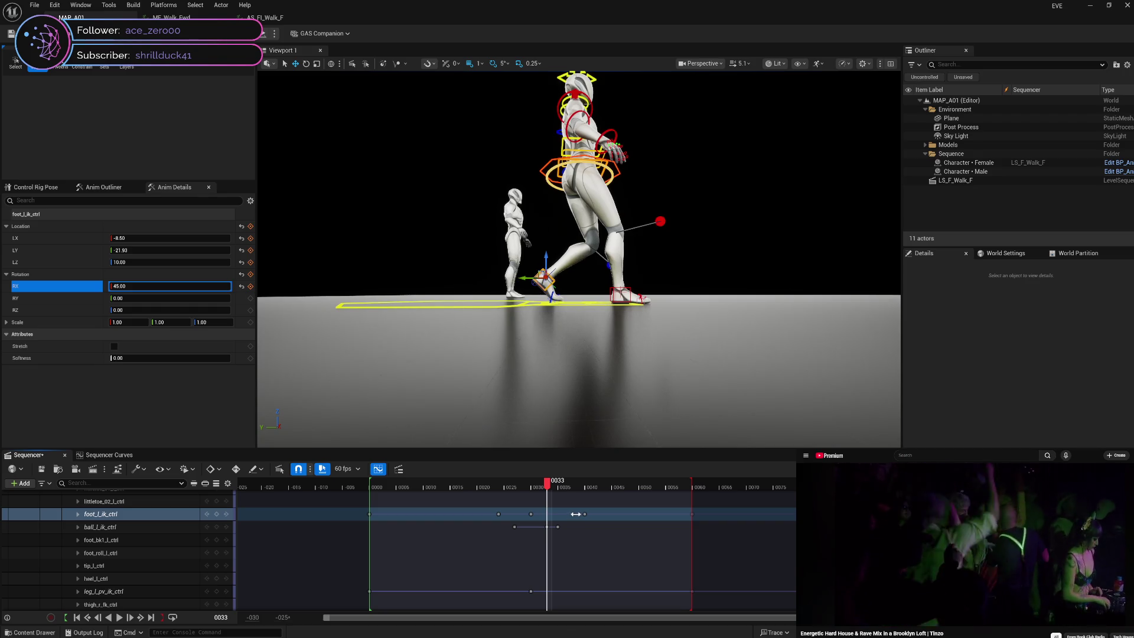
- Review frames 30–36, then shift the foot_l_ik_ctrl key from frame 40 to frame 35
{"action": "mouse_move", "coordinate": [546, 487]}
{"action": "left_mouse_down"}
{"action": "mouse_move", "coordinate": [500, 488]}
{"action": "mouse_move", "coordinate": [547, 493]}
{"action": "left_mouse_up"}
{"action": "mouse_move", "coordinate": [571, 493]}
{"action": "left_mouse_down"}
{"action": "mouse_move", "coordinate": [597, 491]}
{"action": "mouse_move", "coordinate": [503, 501]}
{"action": "mouse_move", "coordinate": [589, 502]}
{"action": "left_mouse_up"}
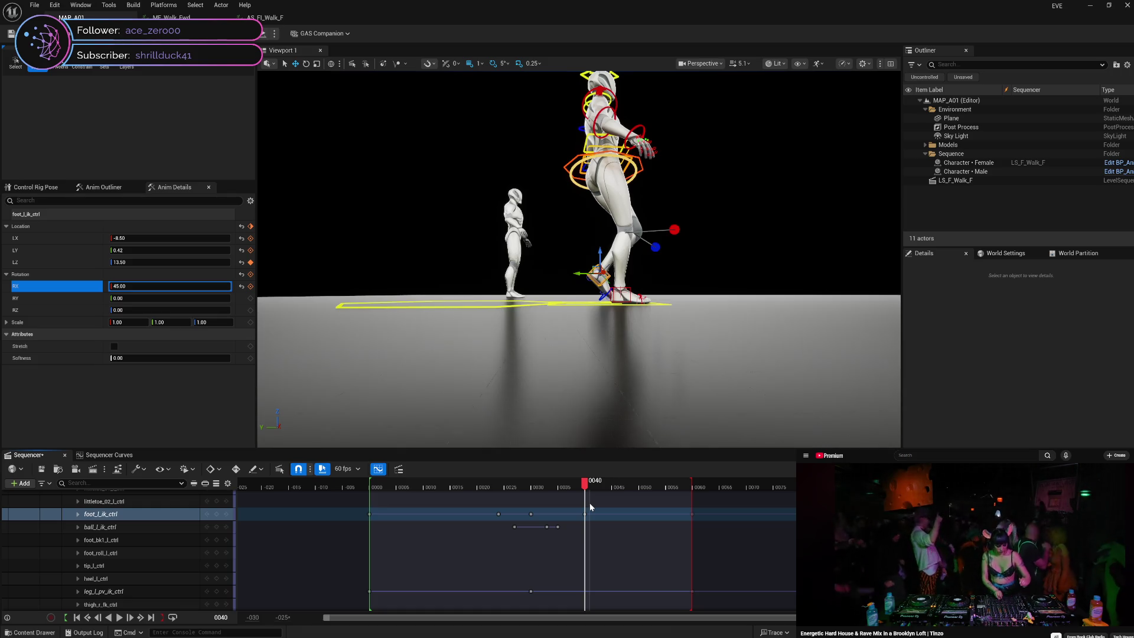
{"action": "mouse_move", "coordinate": [586, 516]}
{"action": "left_mouse_down"}
{"action": "mouse_move", "coordinate": [531, 513]}
{"action": "mouse_move", "coordinate": [529, 487]}
{"action": "mouse_move", "coordinate": [503, 490]}
{"action": "mouse_move", "coordinate": [561, 494]}
{"action": "mouse_move", "coordinate": [540, 499]}
{"action": "mouse_move", "coordinate": [553, 503]}
{"action": "left_mouse_up"}
{"action": "key", "text": "comma"}
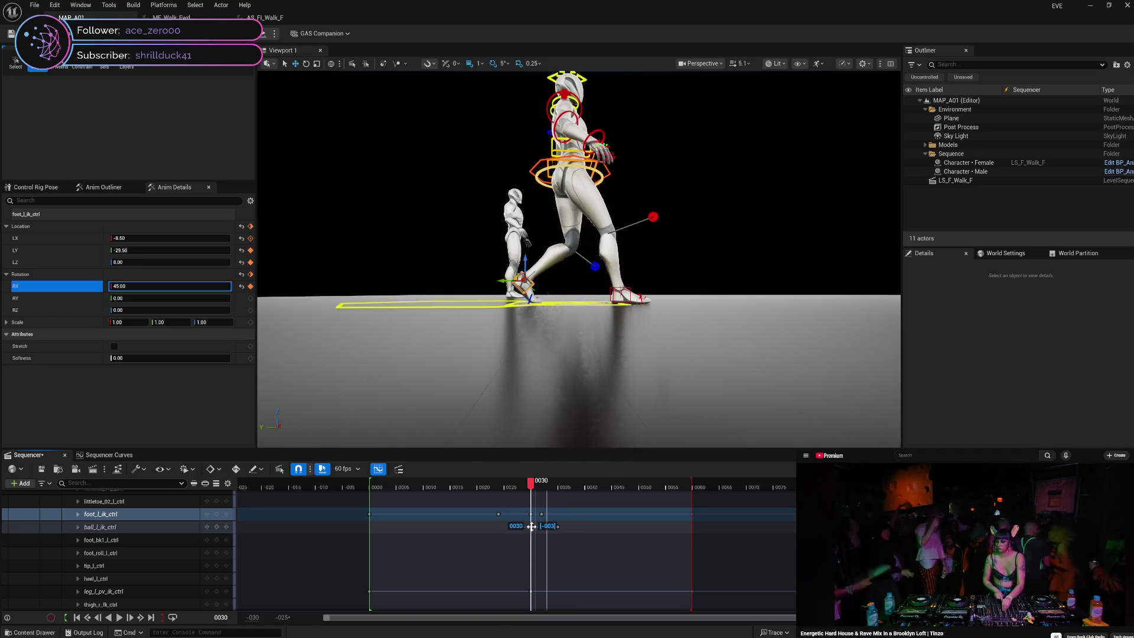
- Move the ball_l_ik_ctrl key from frame 35 back to frame 30
{"action": "mouse_move", "coordinate": [556, 527]}
{"action": "left_mouse_down"}
{"action": "mouse_move", "coordinate": [531, 526]}
{"action": "mouse_move", "coordinate": [523, 487]}
{"action": "mouse_move", "coordinate": [501, 490]}
{"action": "mouse_move", "coordinate": [565, 501]}
{"action": "mouse_move", "coordinate": [494, 502]}
{"action": "mouse_move", "coordinate": [586, 498]}
{"action": "mouse_move", "coordinate": [499, 514]}
{"action": "mouse_move", "coordinate": [566, 513]}
{"action": "mouse_move", "coordinate": [493, 514]}
{"action": "mouse_move", "coordinate": [560, 514]}
{"action": "mouse_move", "coordinate": [466, 509]}
{"action": "mouse_move", "coordinate": [554, 510]}
{"action": "mouse_move", "coordinate": [493, 509]}
{"action": "mouse_move", "coordinate": [547, 500]}
{"action": "mouse_move", "coordinate": [502, 504]}
{"action": "mouse_move", "coordinate": [536, 502]}
{"action": "left_mouse_up"}
{"action": "left_click", "coordinate": [539, 491]}
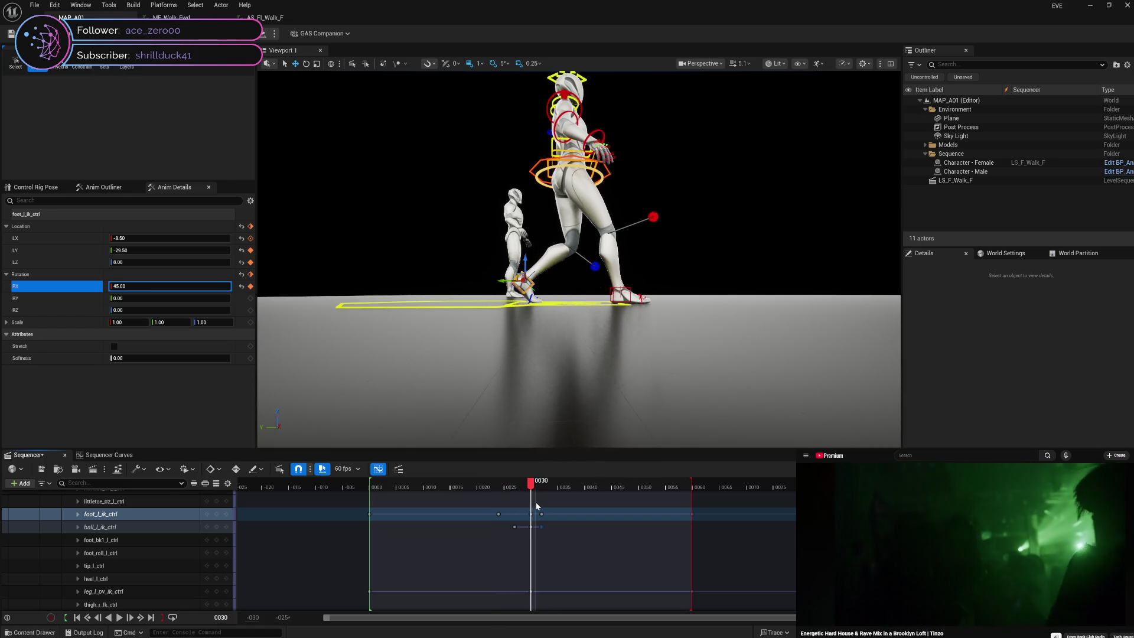